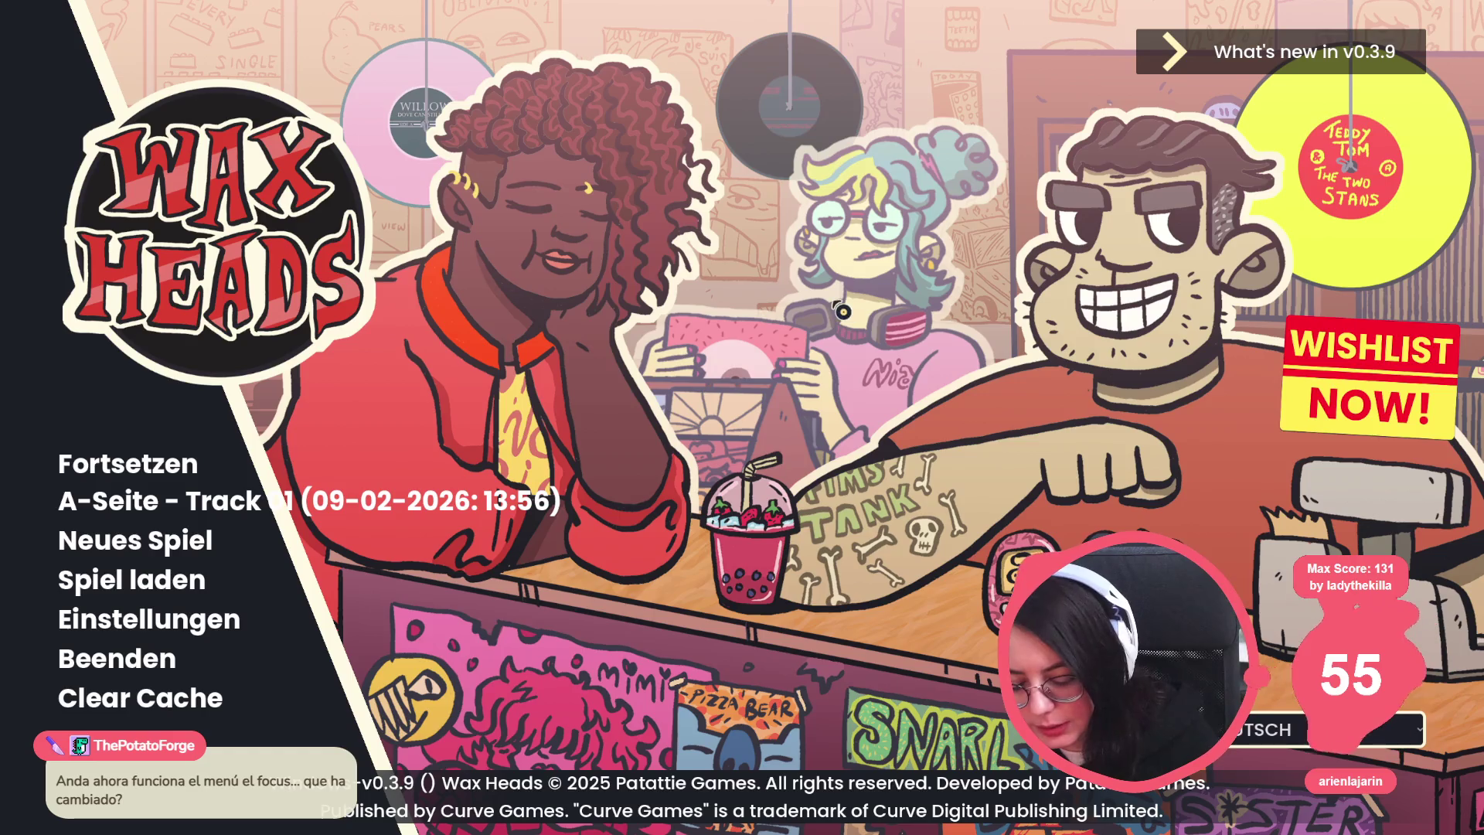
Close the running Wax Heads game window with Alt+F4.
key(alt+F4)
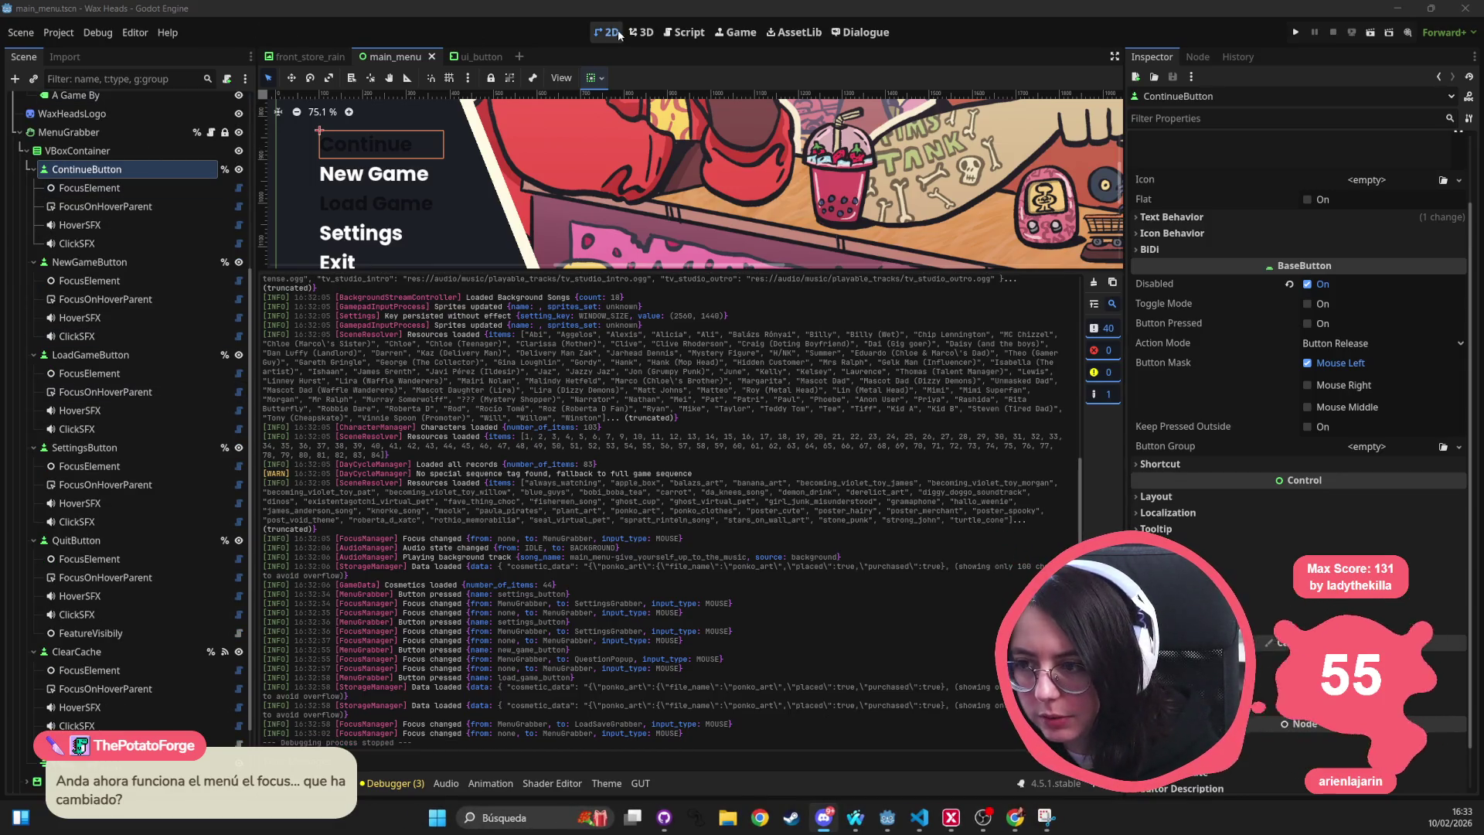
Set main_menu_theme.tres font_disabled_color to ffffff80 and save the scene.
scroll(651, 179, down, 2)
drag(652, 179, 554, 162)
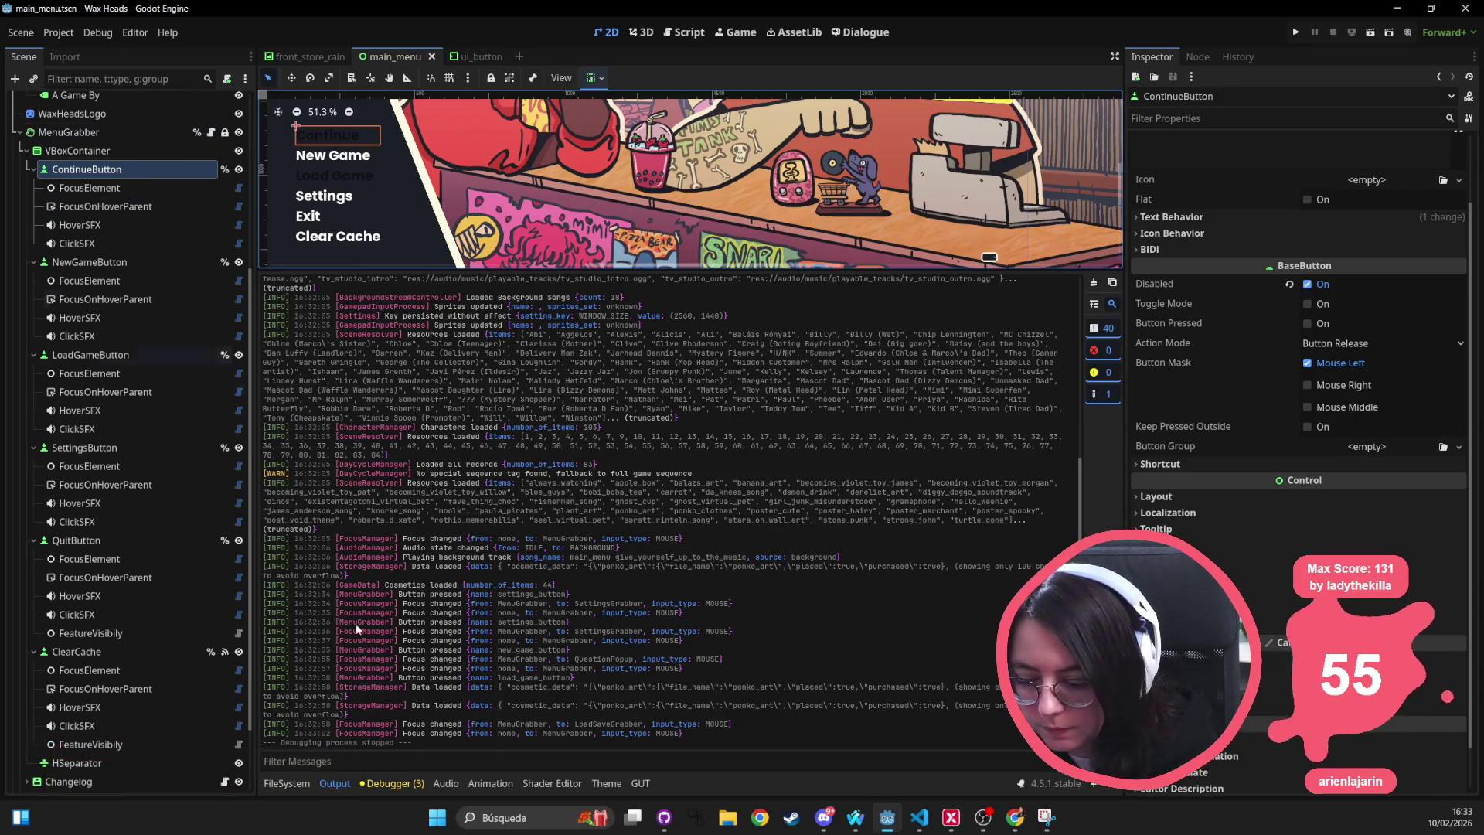
click(607, 783)
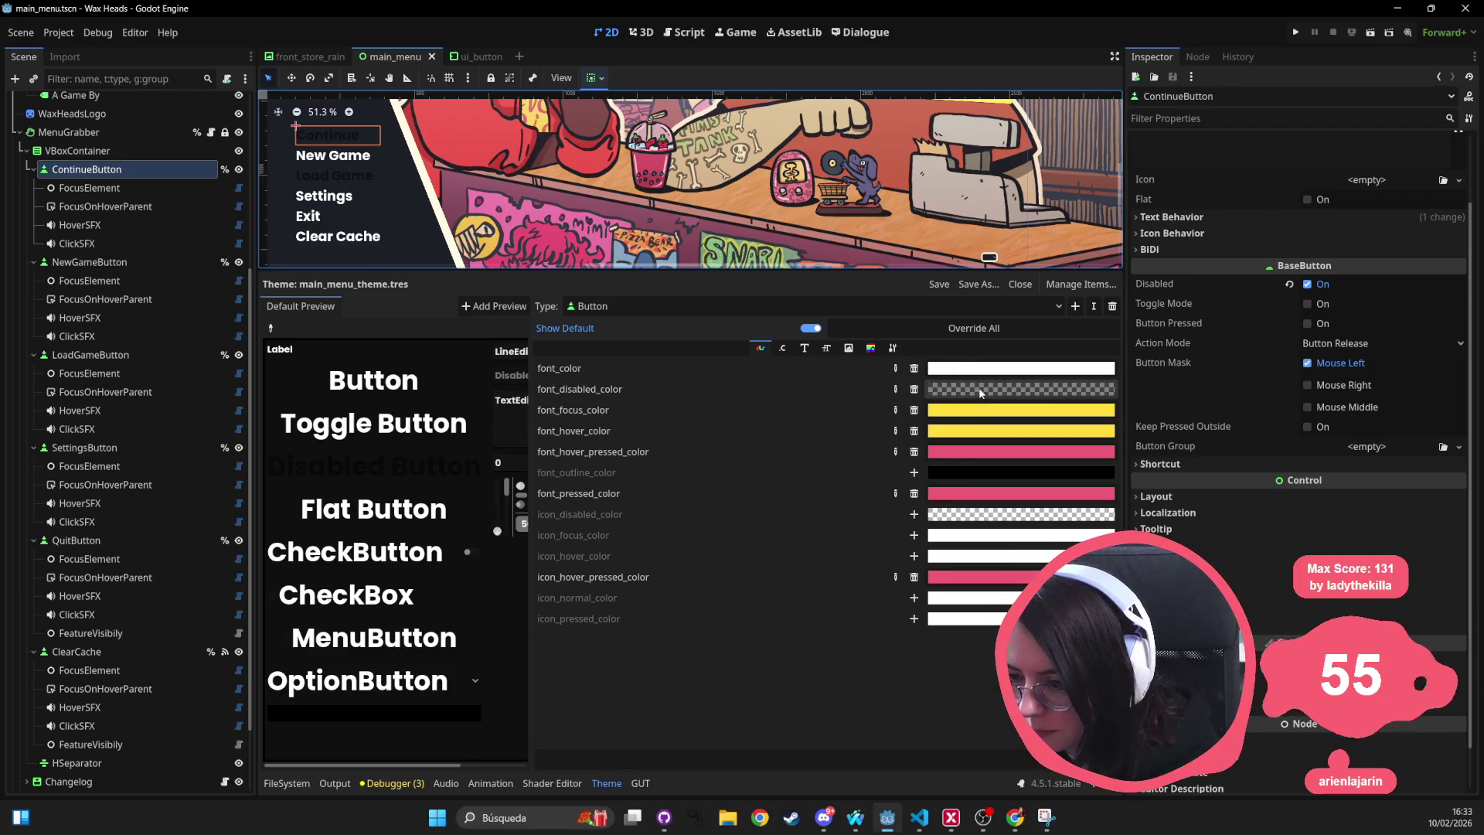
click(944, 393)
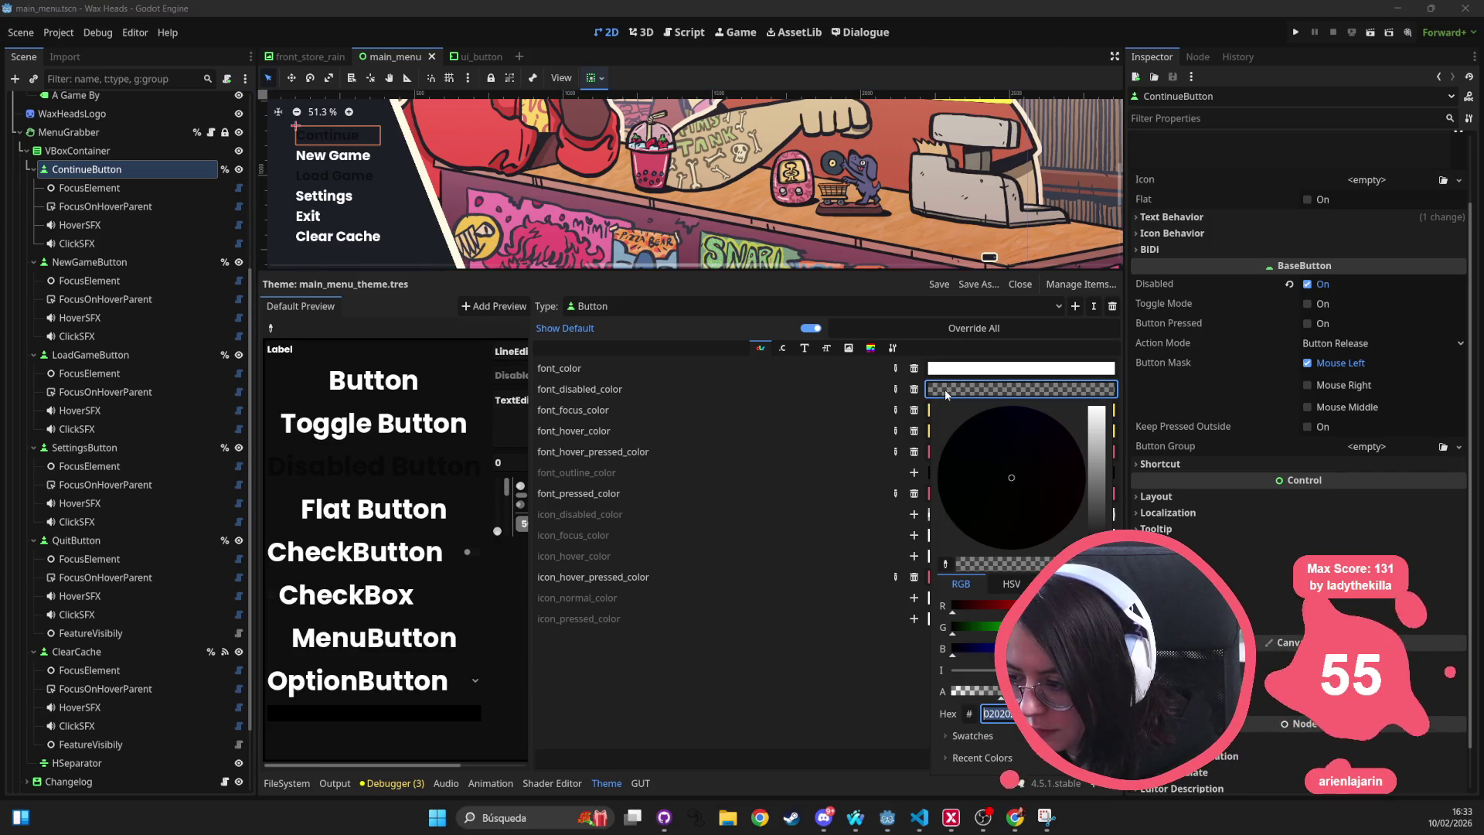
text(ffffff80)
key(Return)
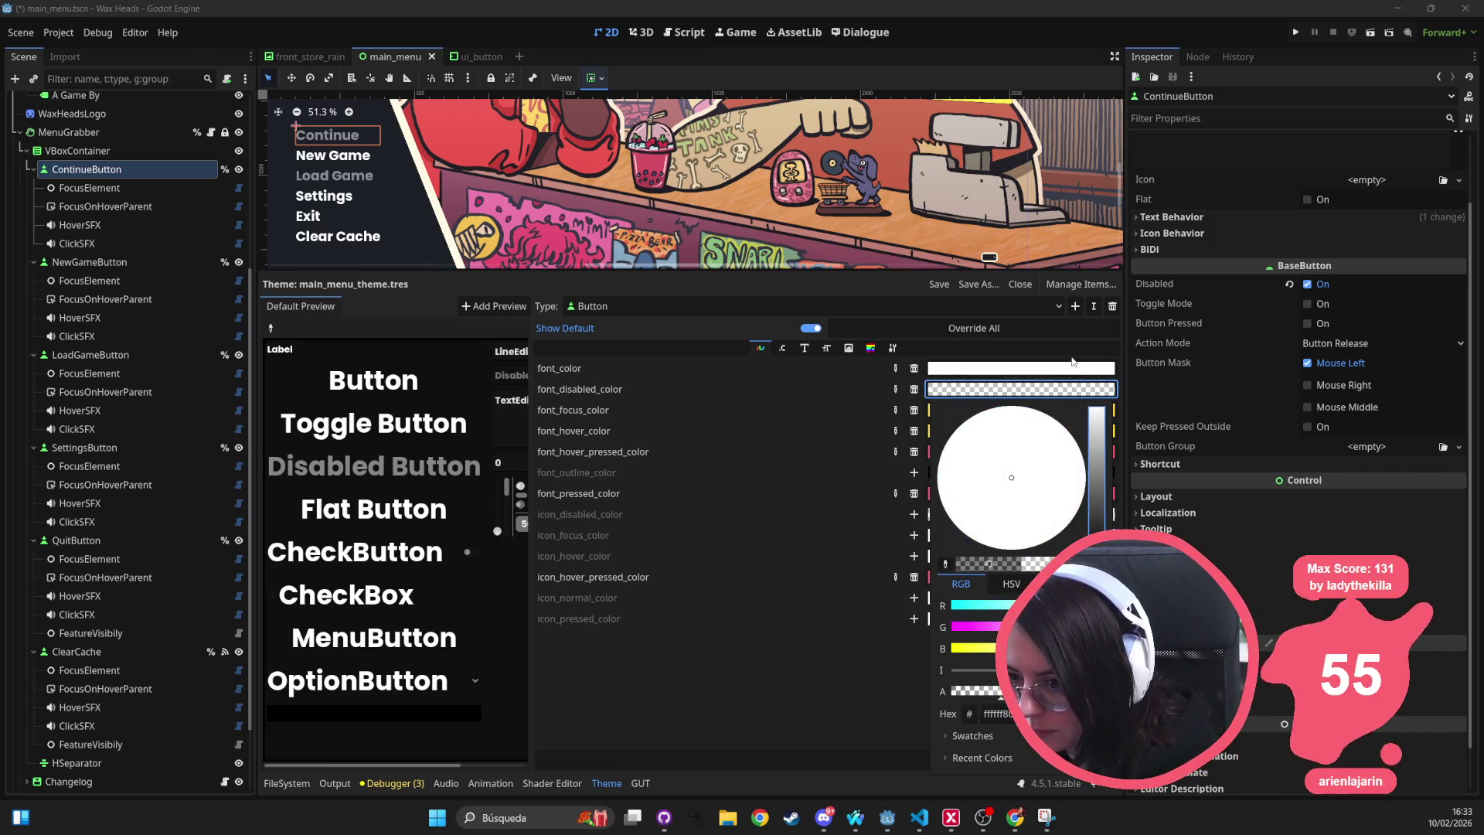
click(449, 154)
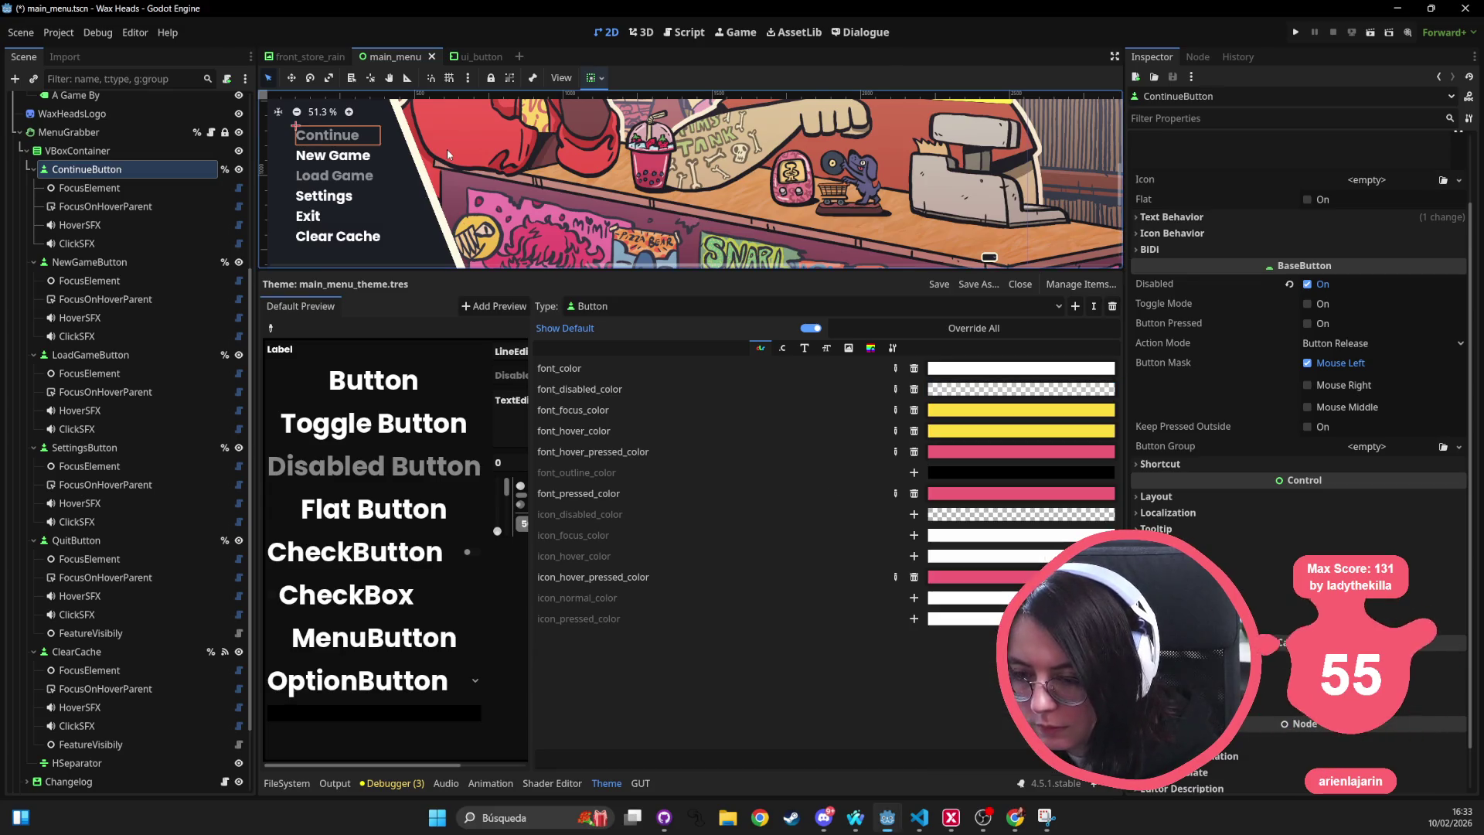
scroll(647, 192, down, 2)
key(ctrl+s)
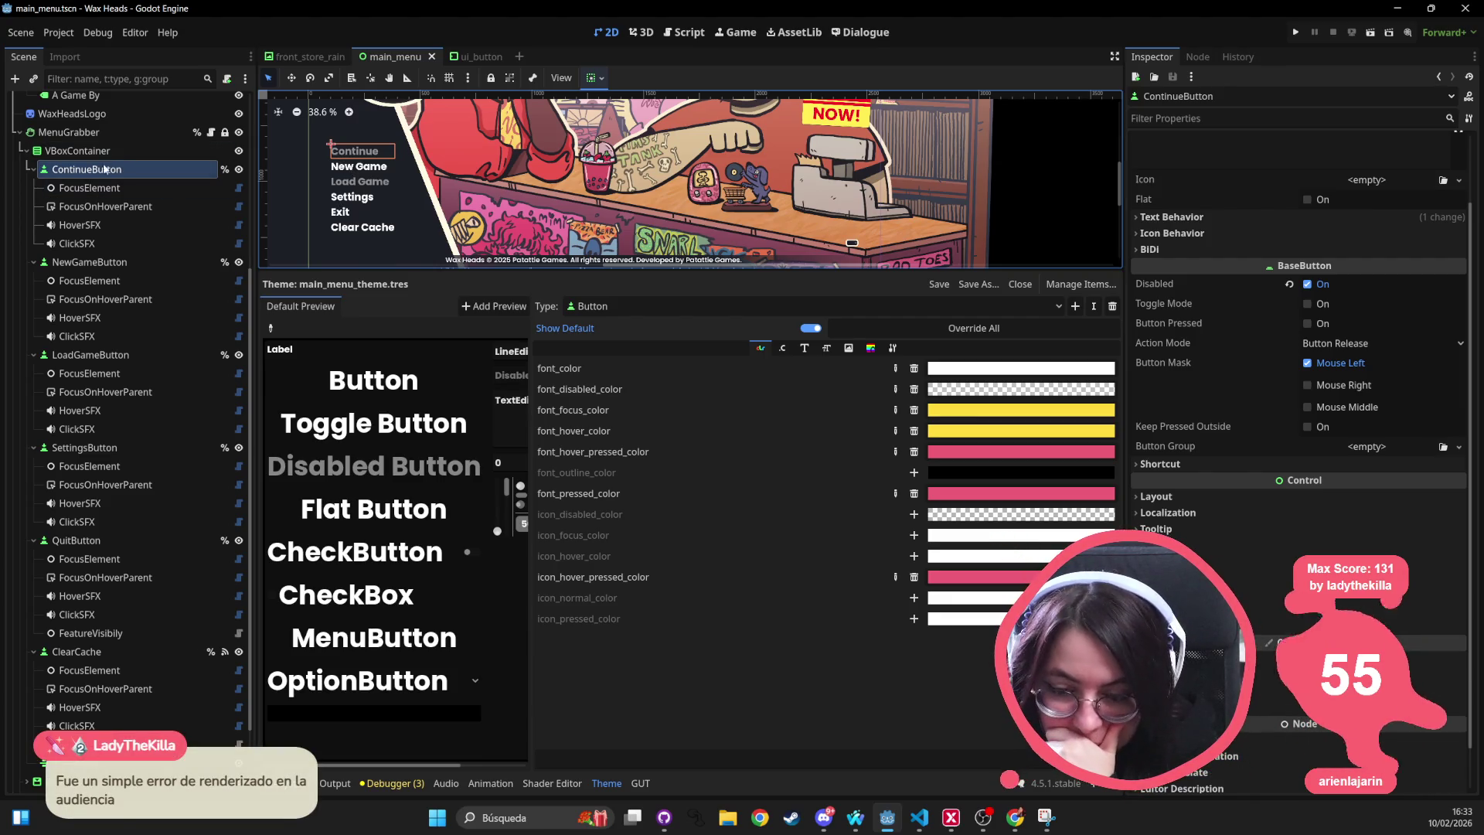
Give the VBoxContainer a Separation theme override of 8 and save the scene.
click(77, 150)
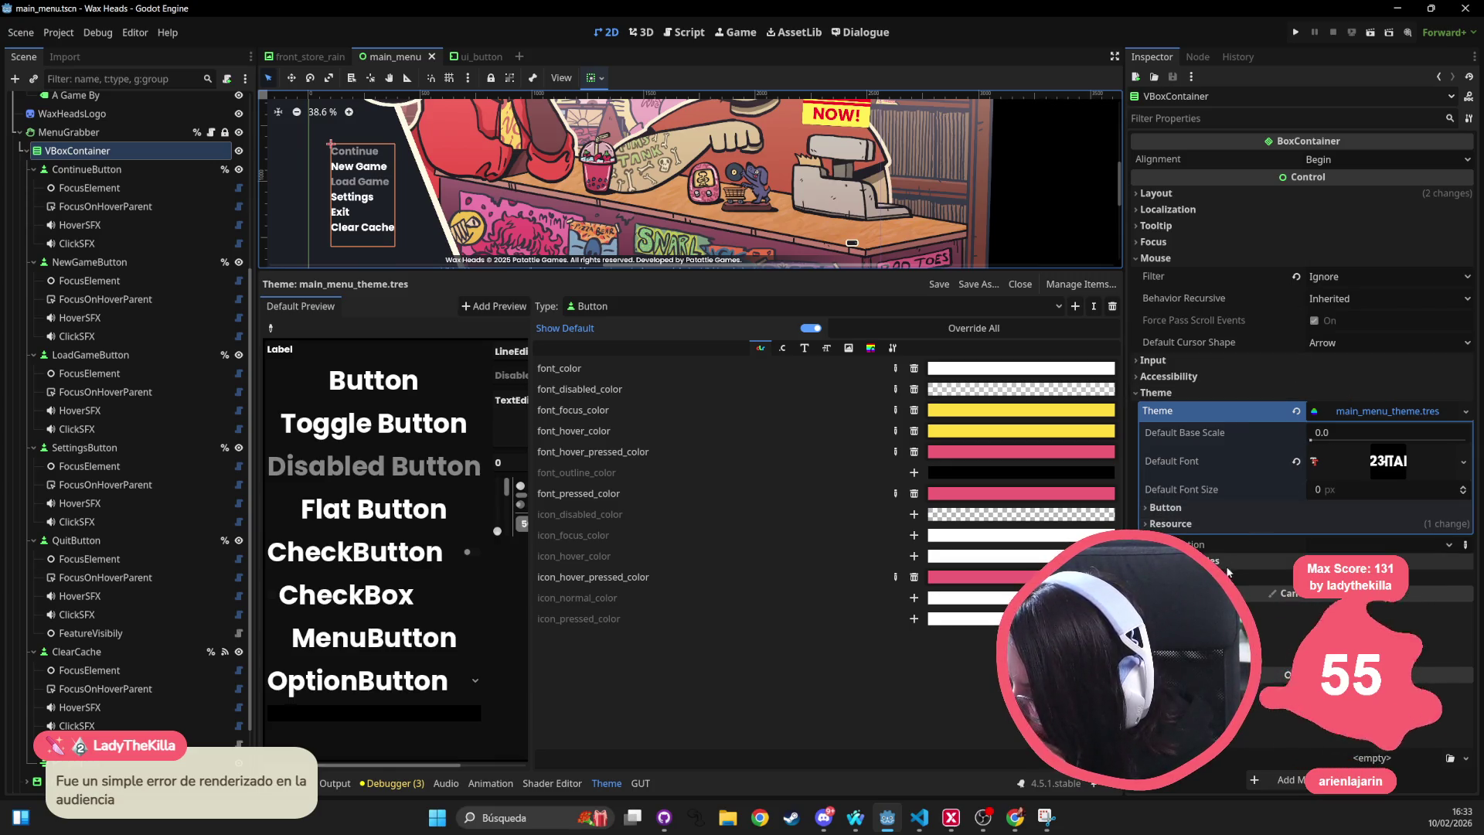
click(1191, 560)
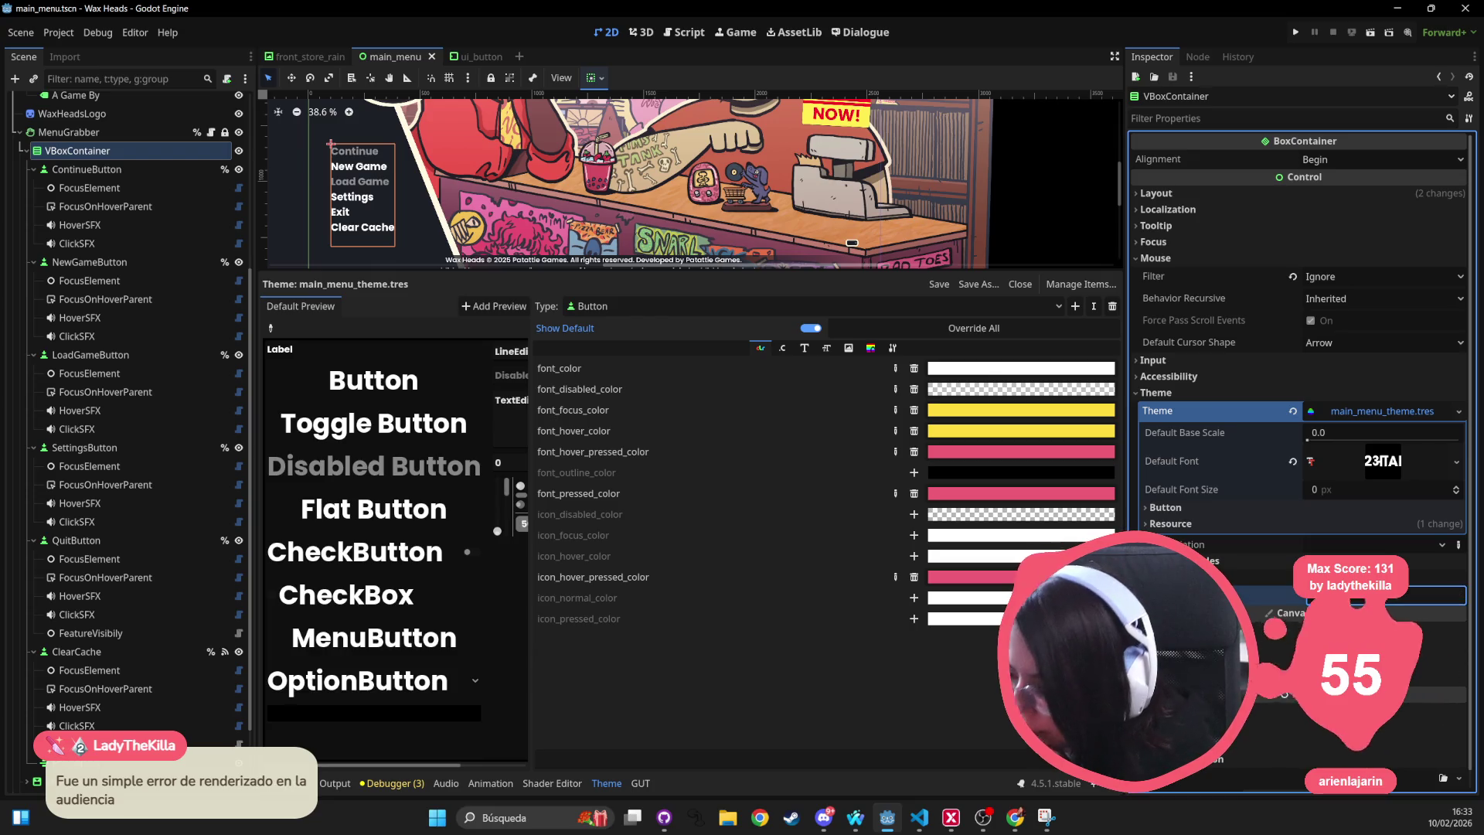
text(8)
key(Return)
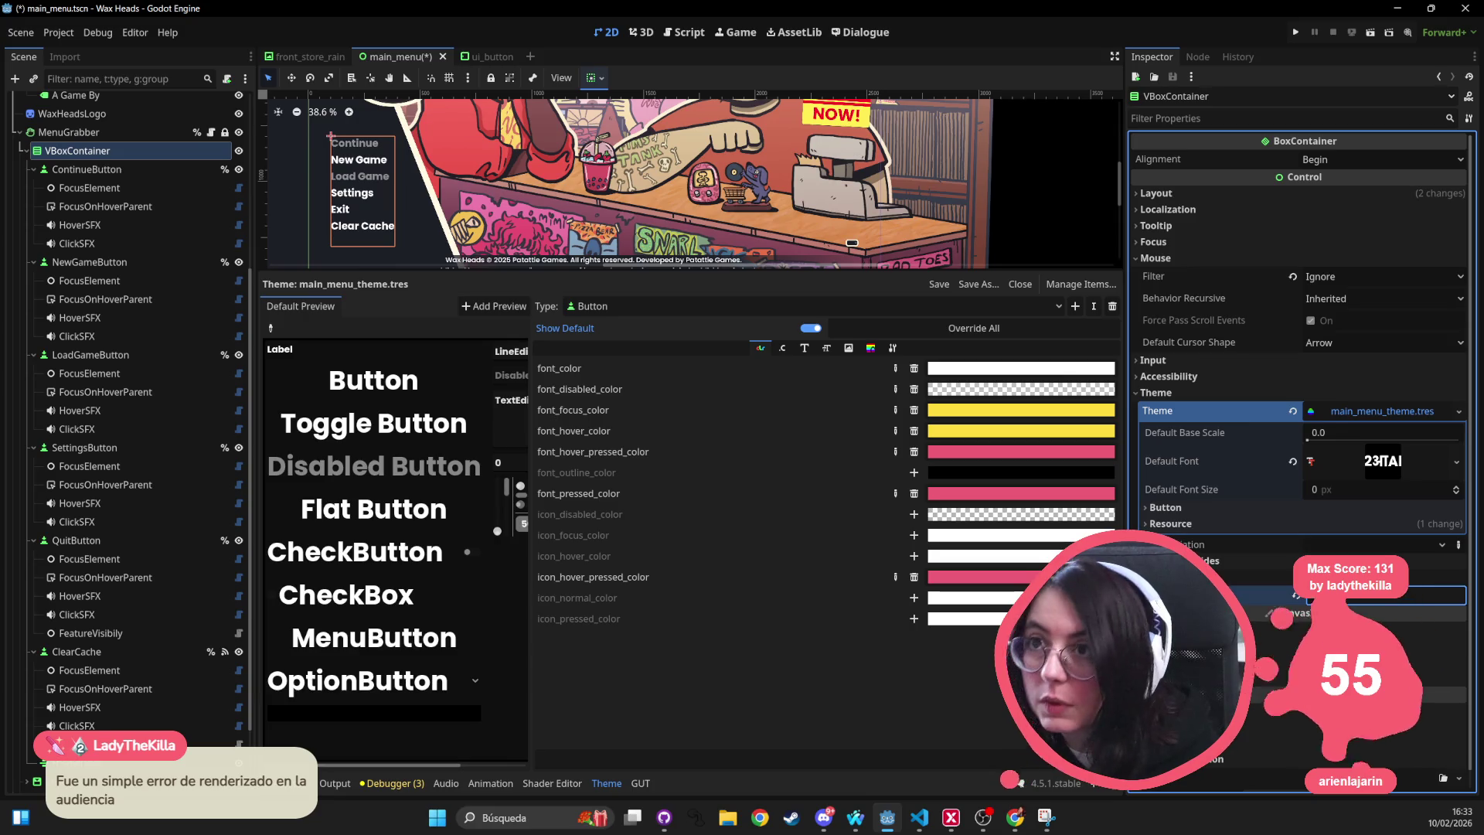
key(Return)
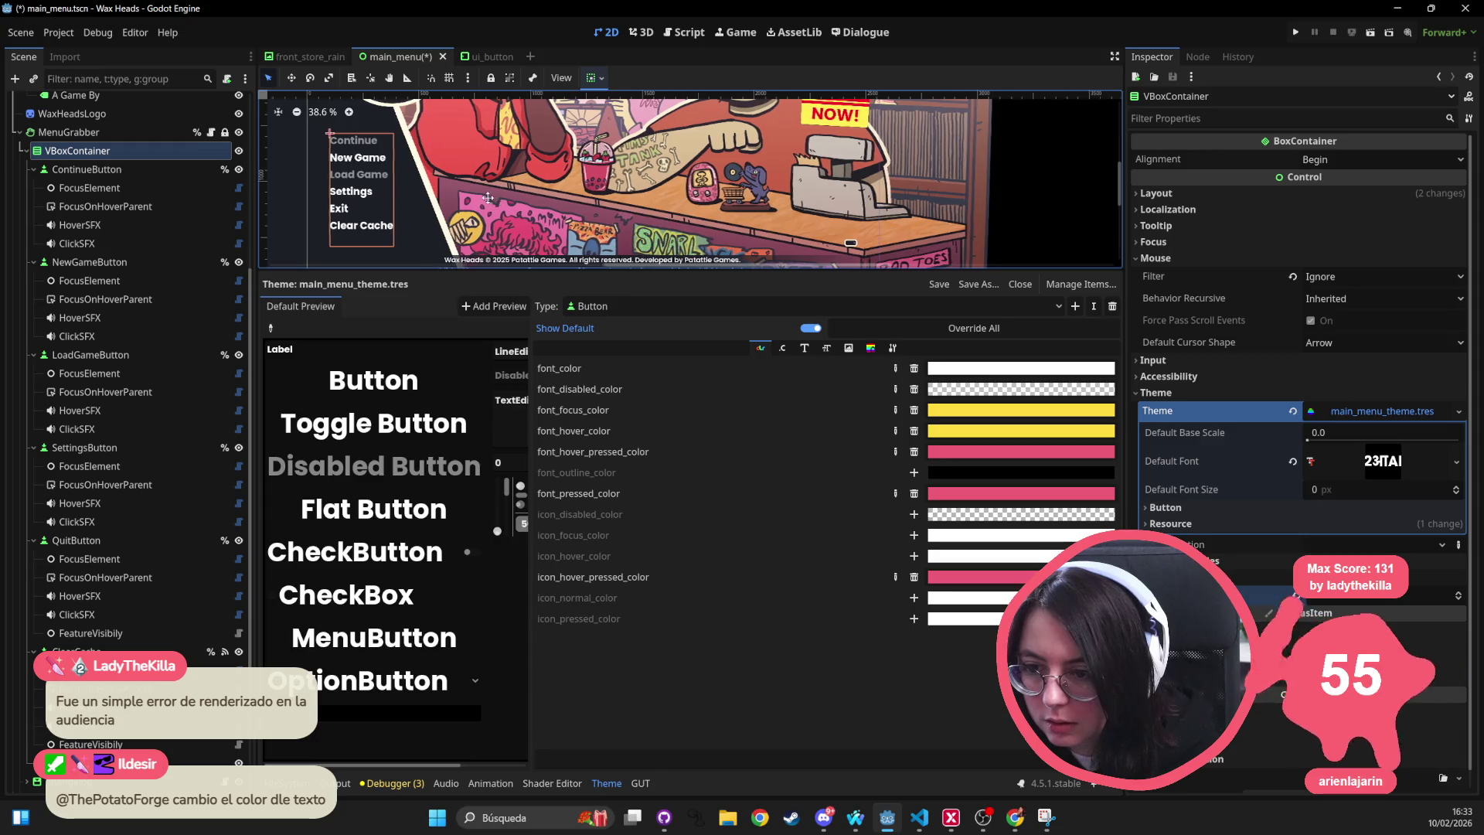
drag(495, 202, 468, 221)
key(ctrl+s)
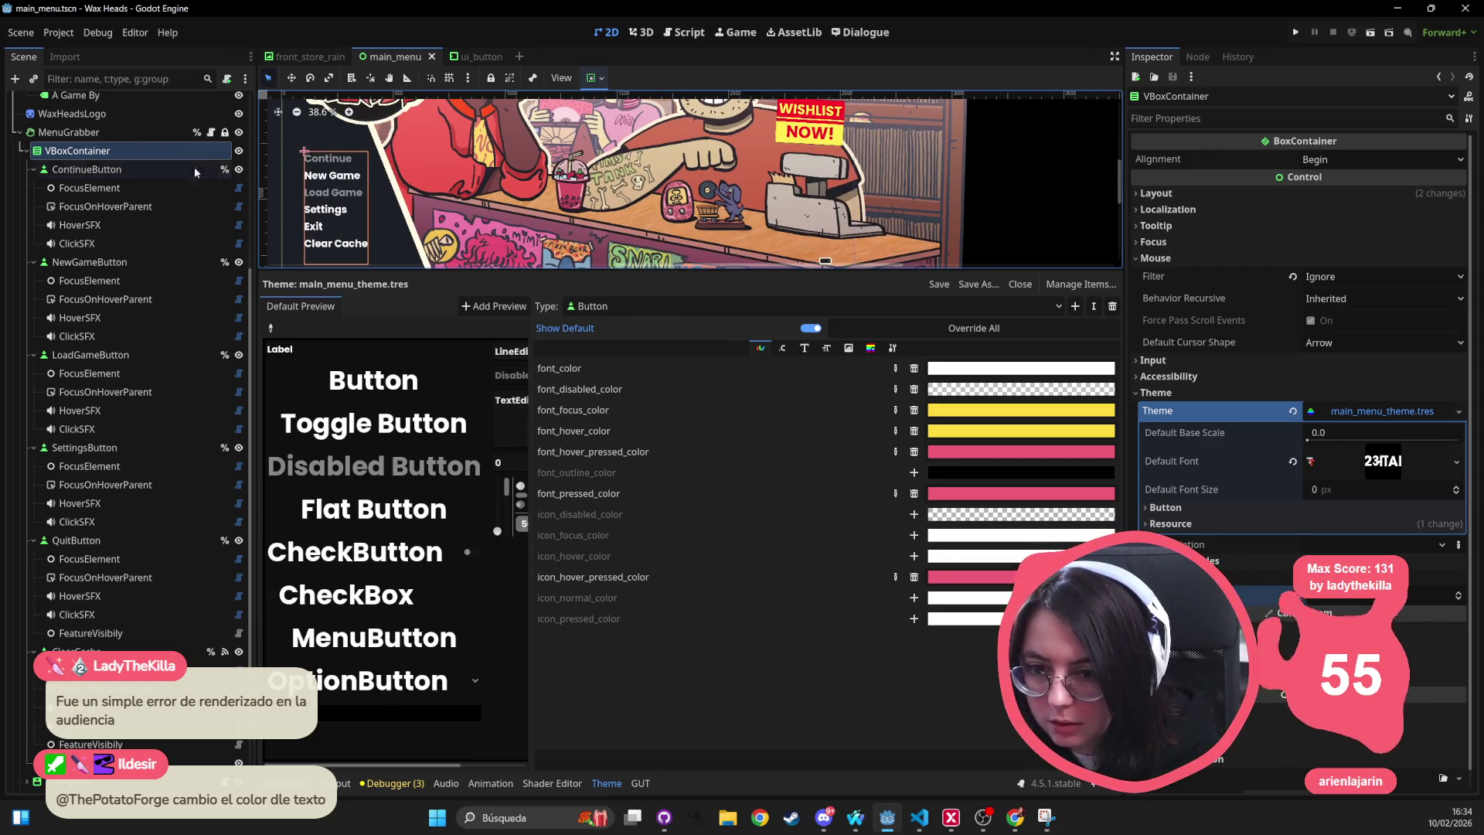
Select the ContinueButton node in the Scene dock.
click(93, 132)
click(139, 155)
click(86, 169)
click(78, 151)
click(86, 169)
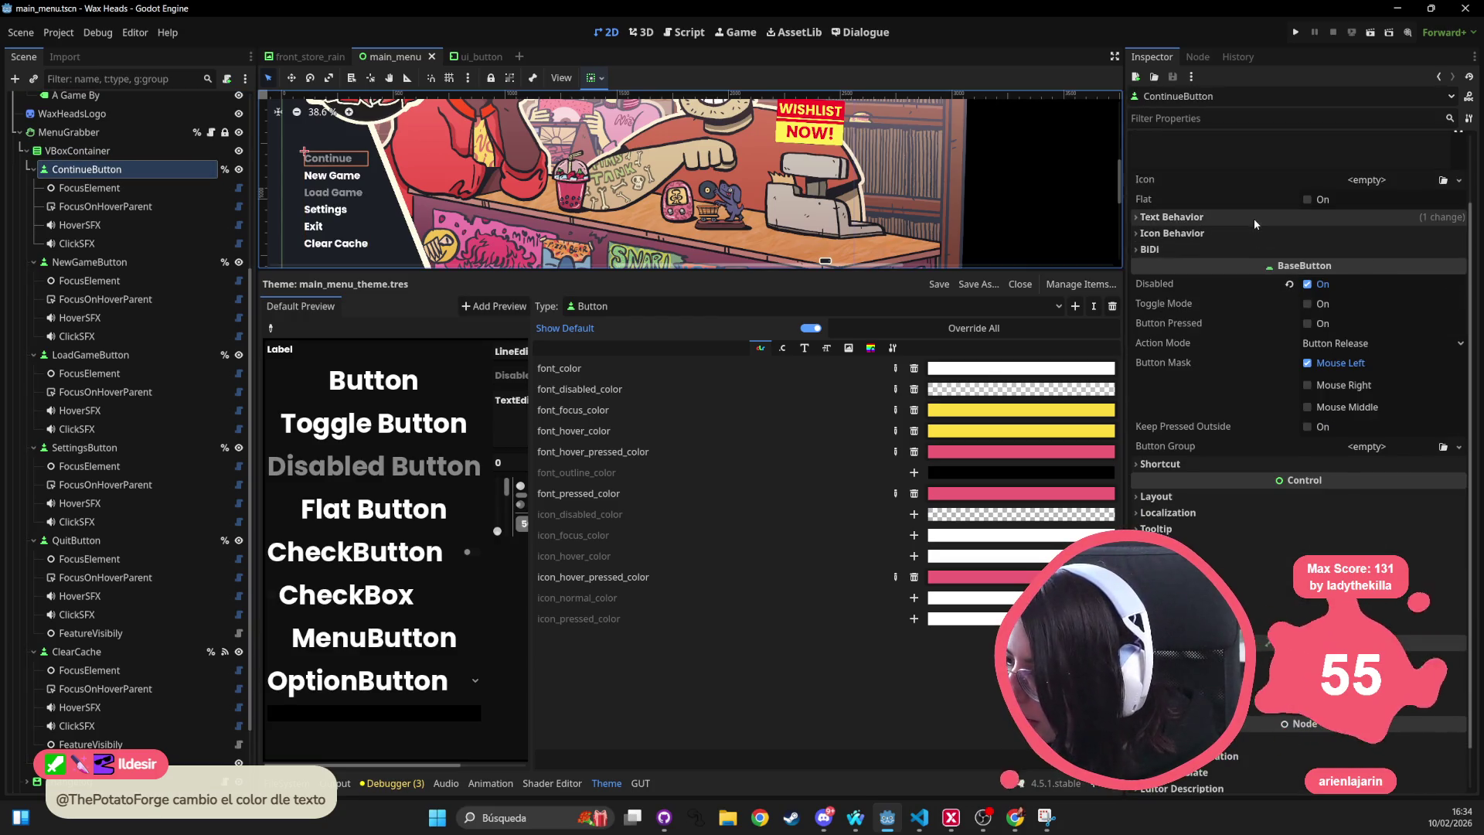
Expand ContinueButton's Text Behavior section and leave Autowrap Mode set to Off.
scroll(1253, 221, up, 2)
click(1252, 300)
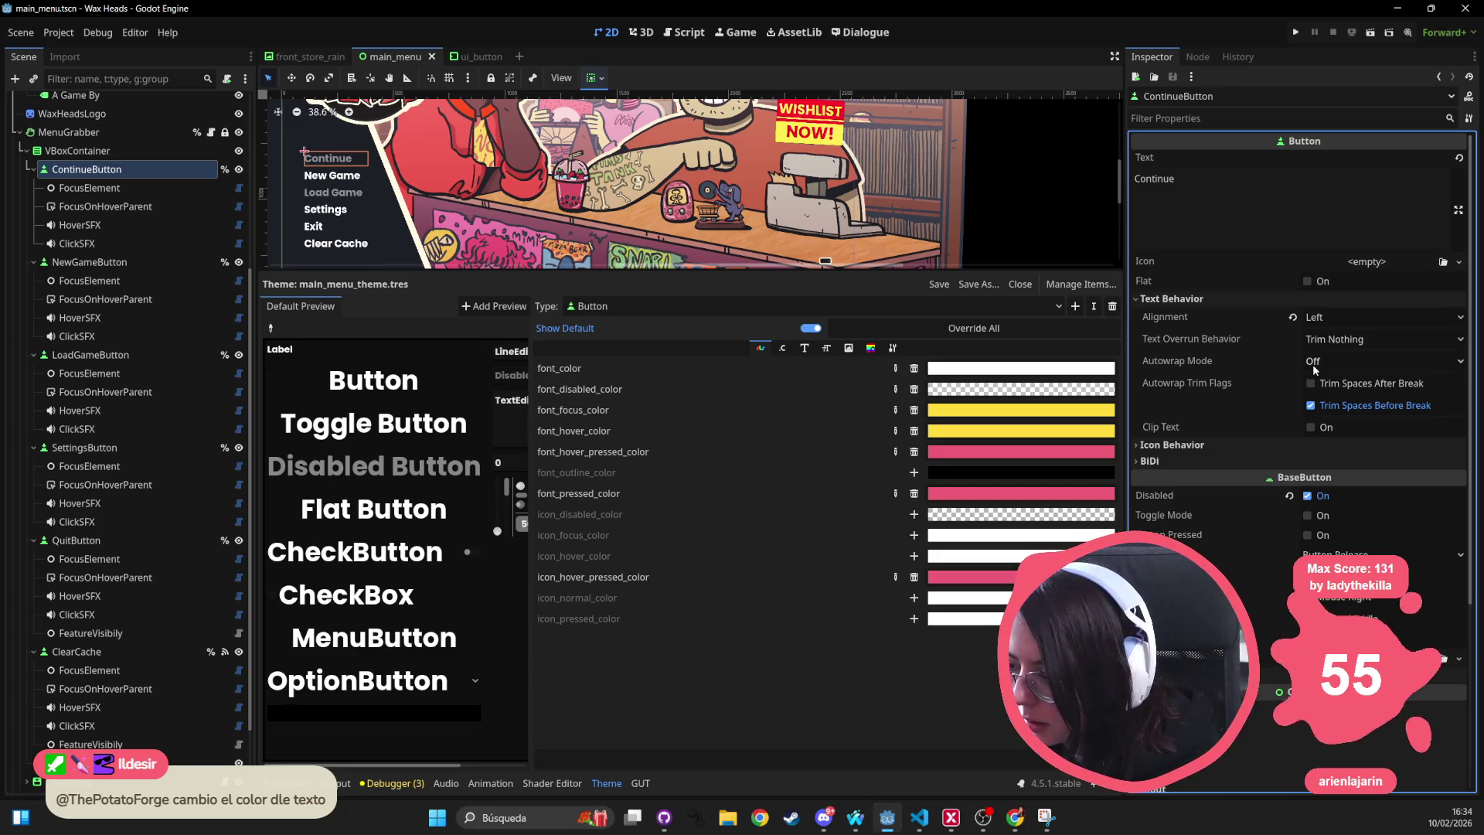
click(1313, 370)
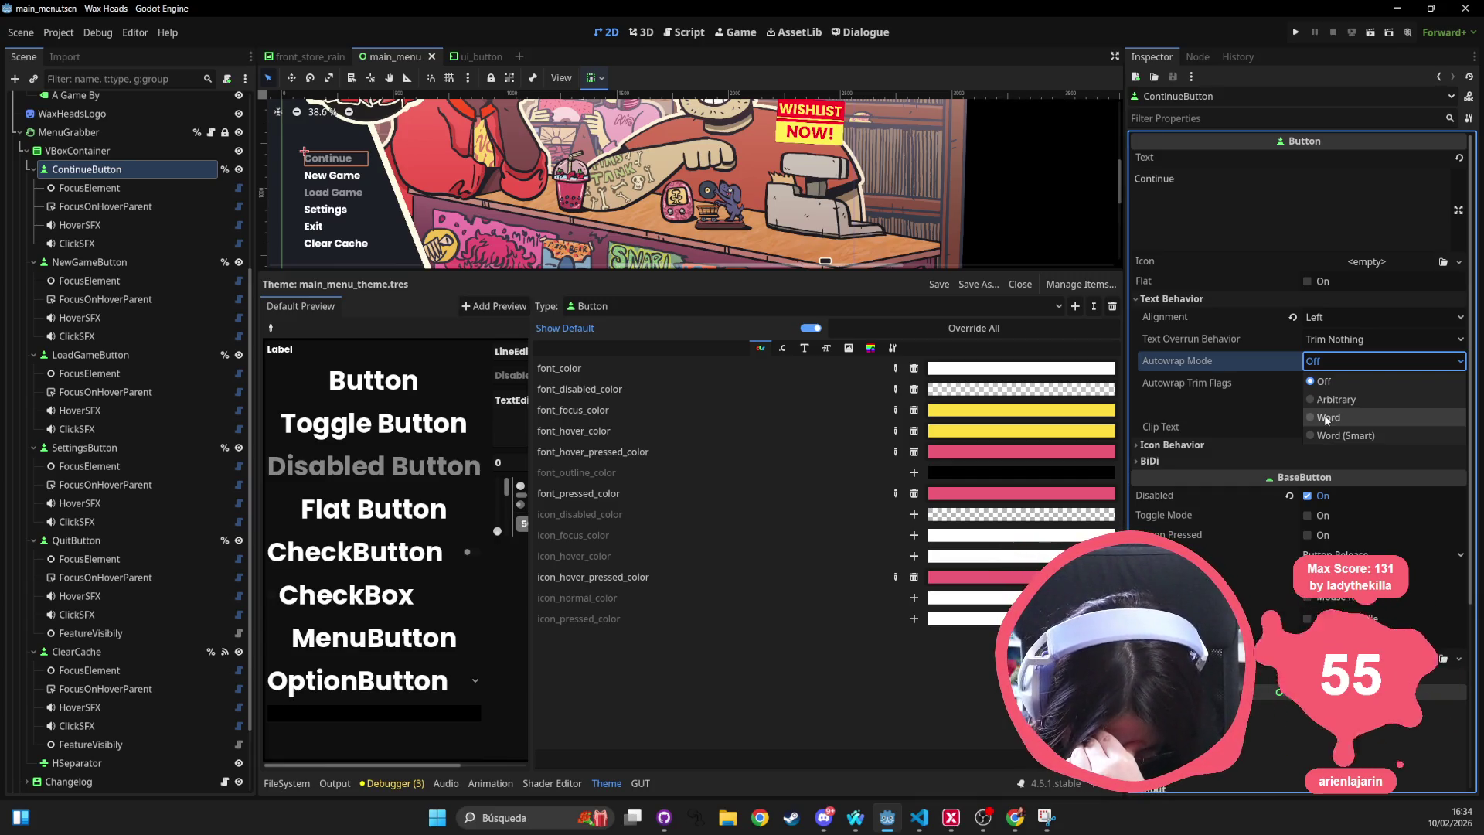
click(1333, 205)
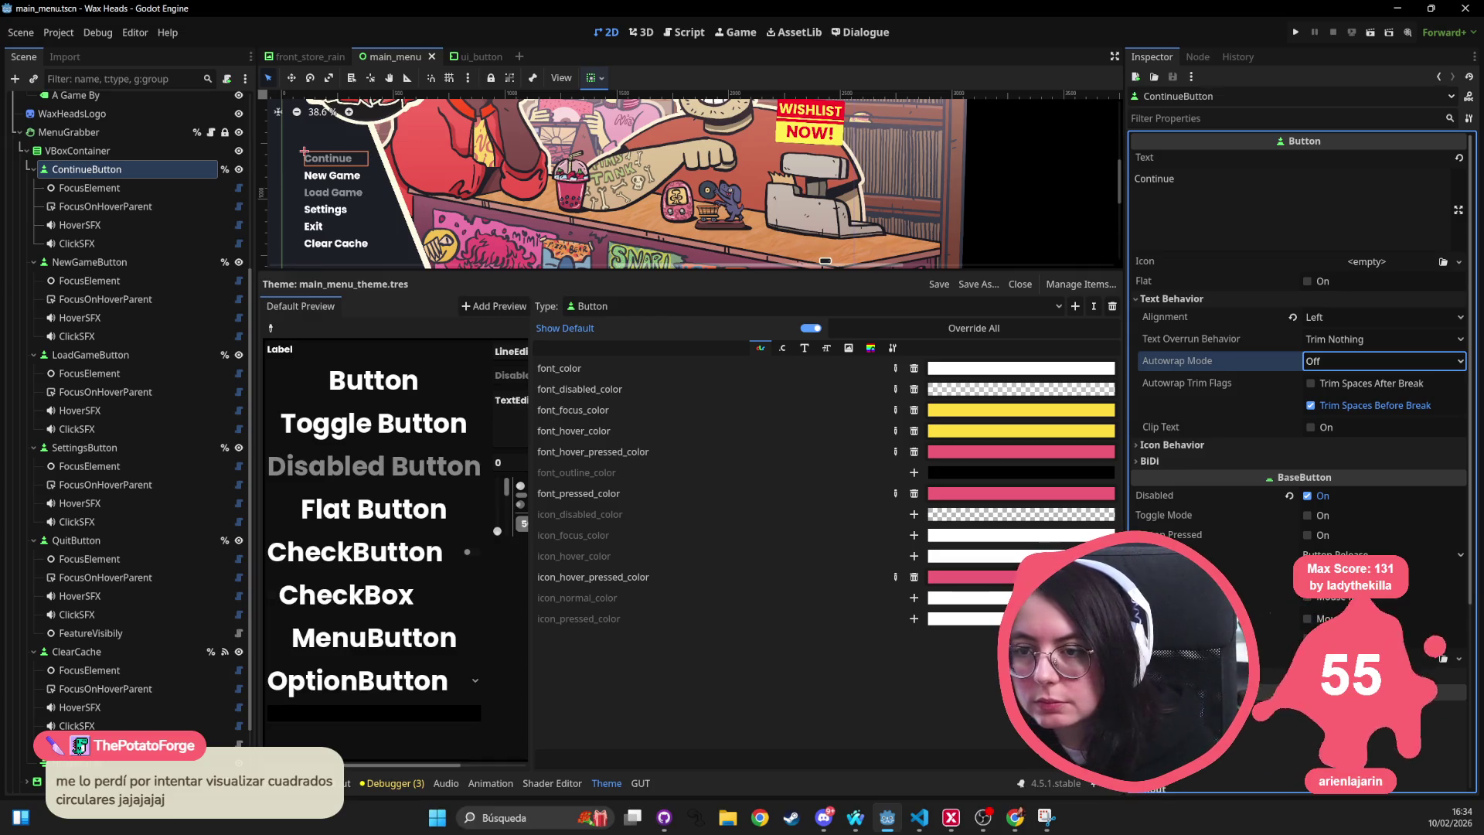
key(alt+Tab)
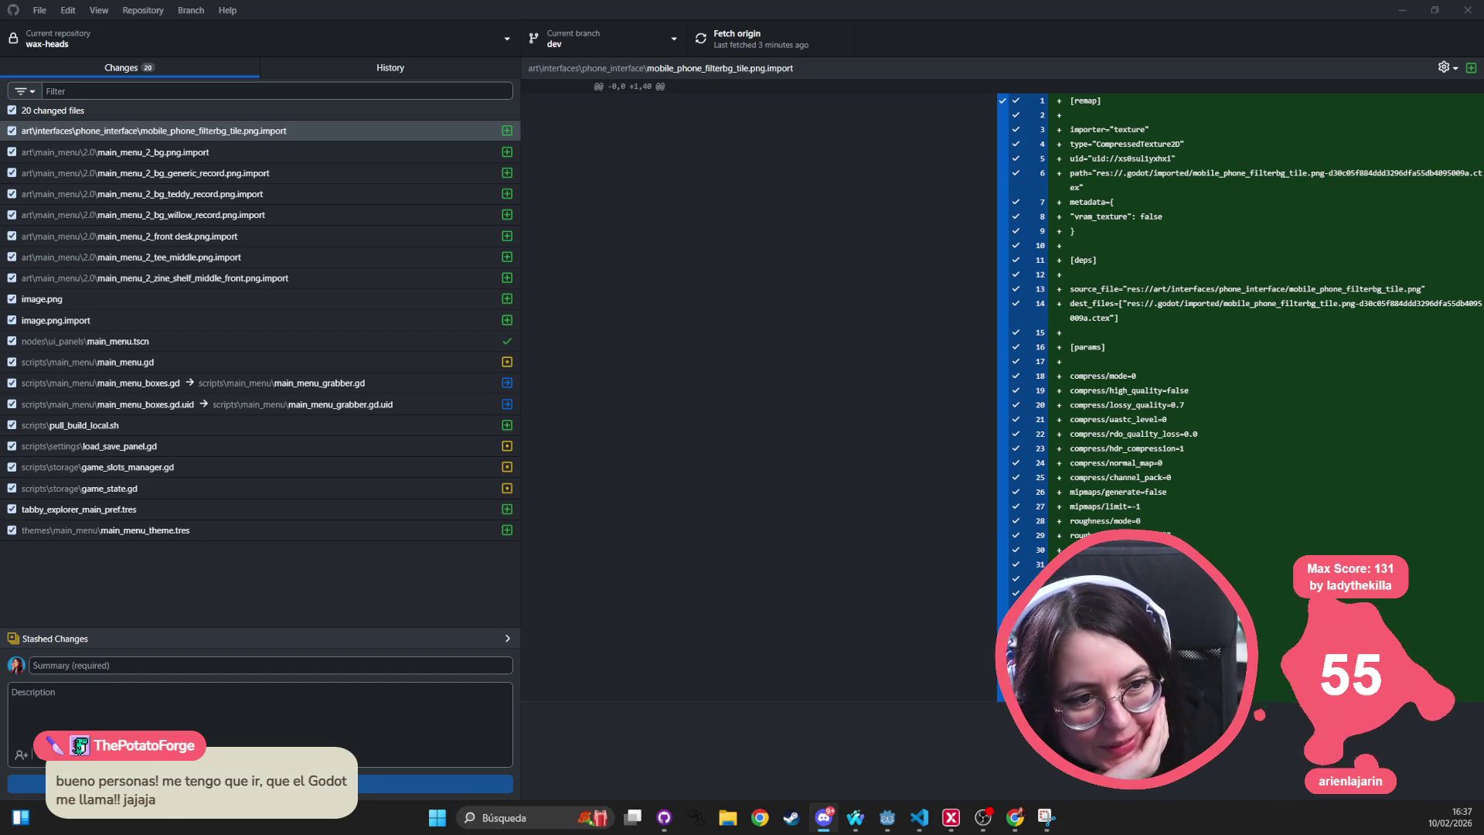
click(342, 152)
click(271, 176)
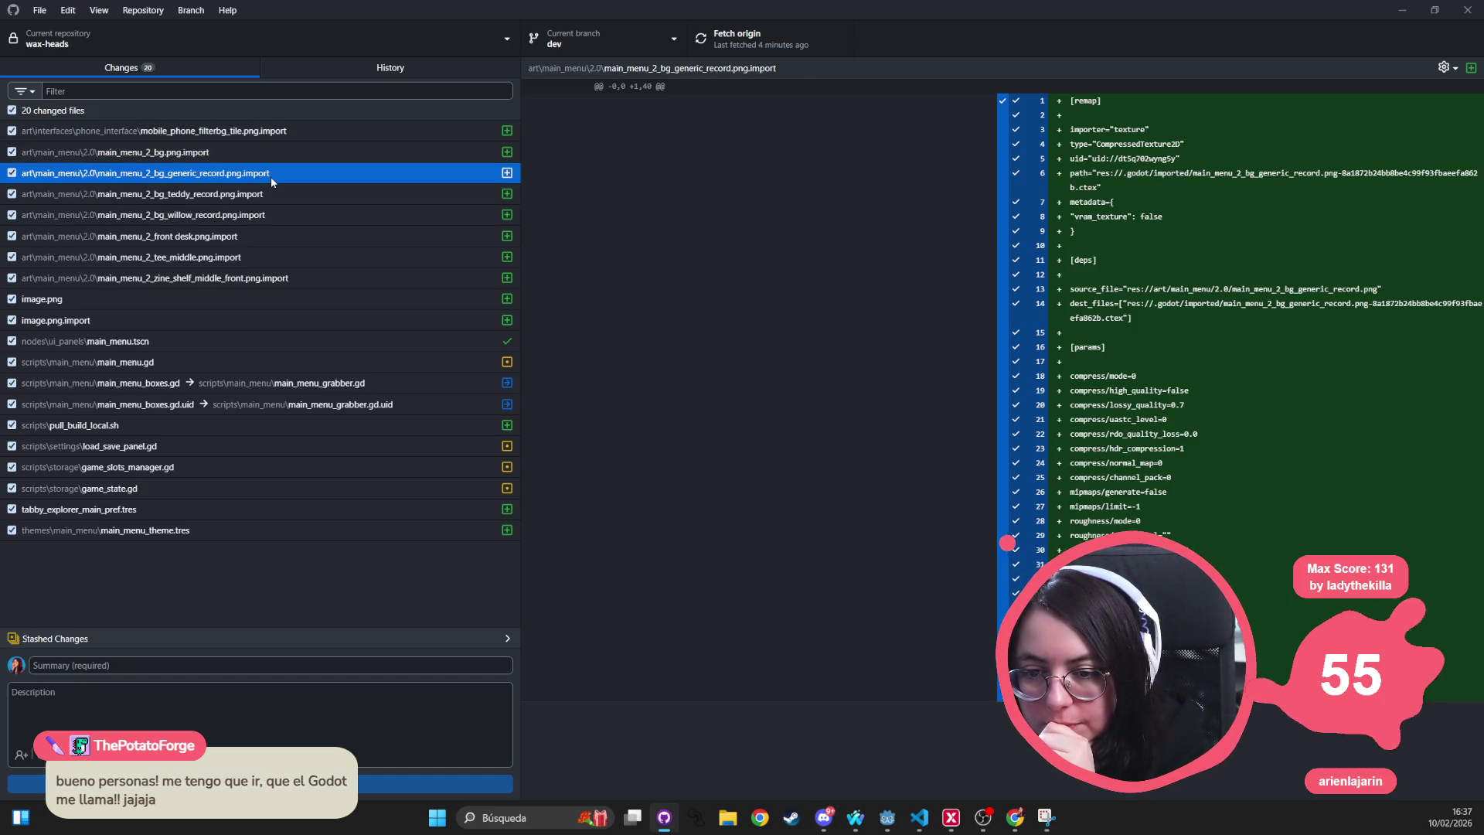
click(198, 194)
click(198, 210)
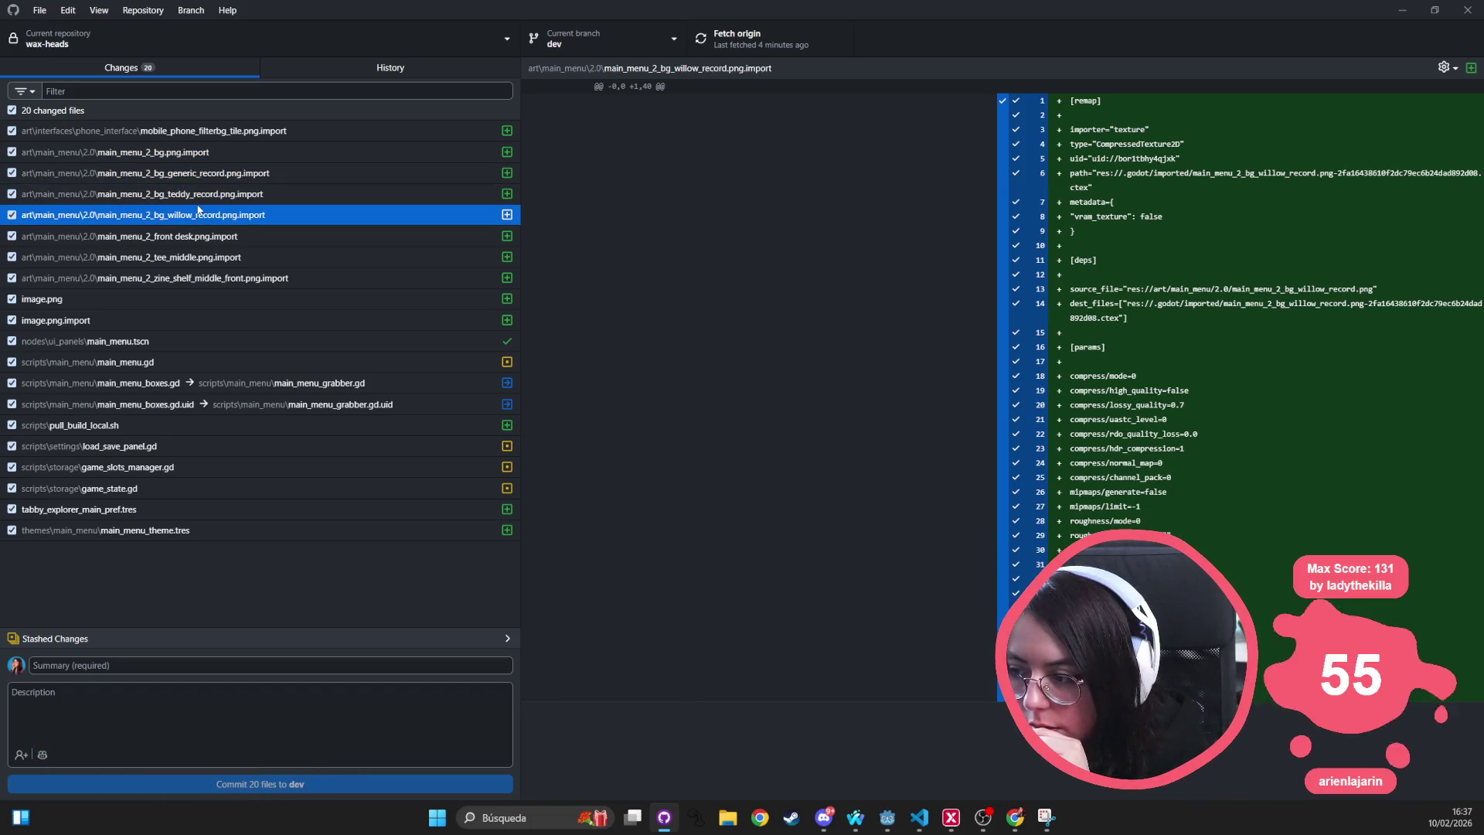
click(198, 236)
click(199, 257)
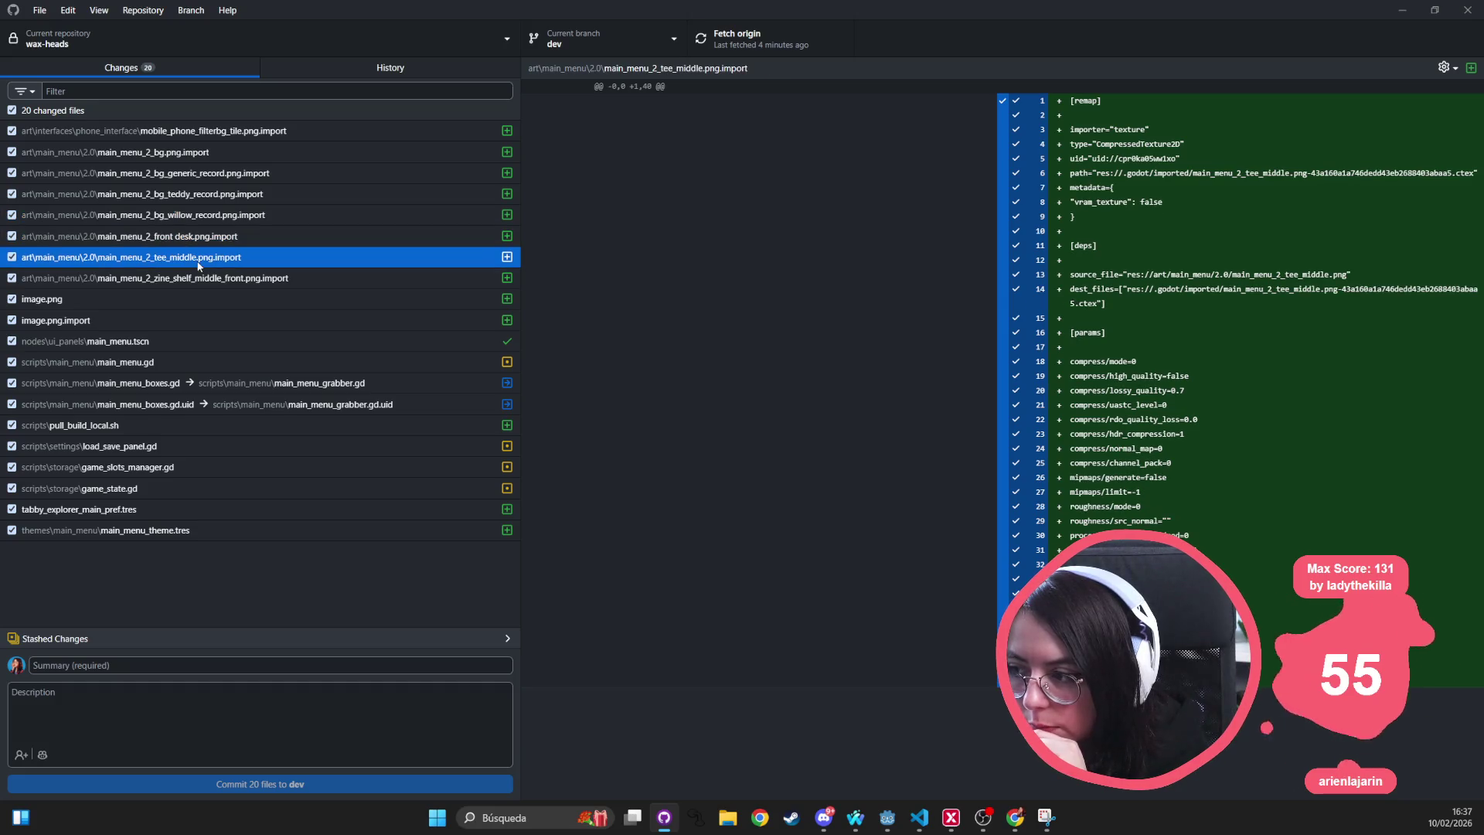
click(202, 276)
click(204, 257)
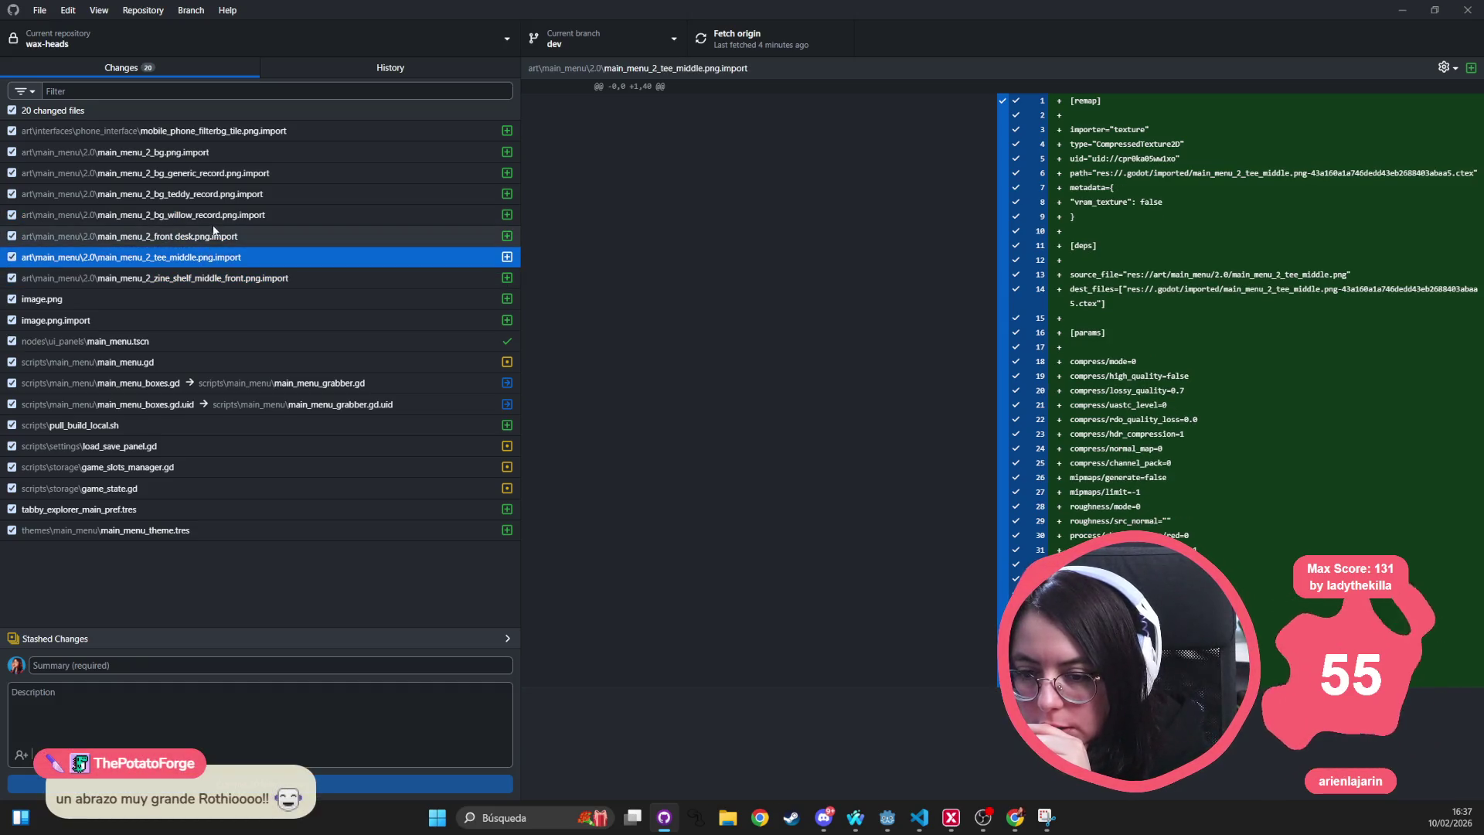
click(209, 236)
click(215, 215)
click(221, 194)
click(221, 172)
click(221, 152)
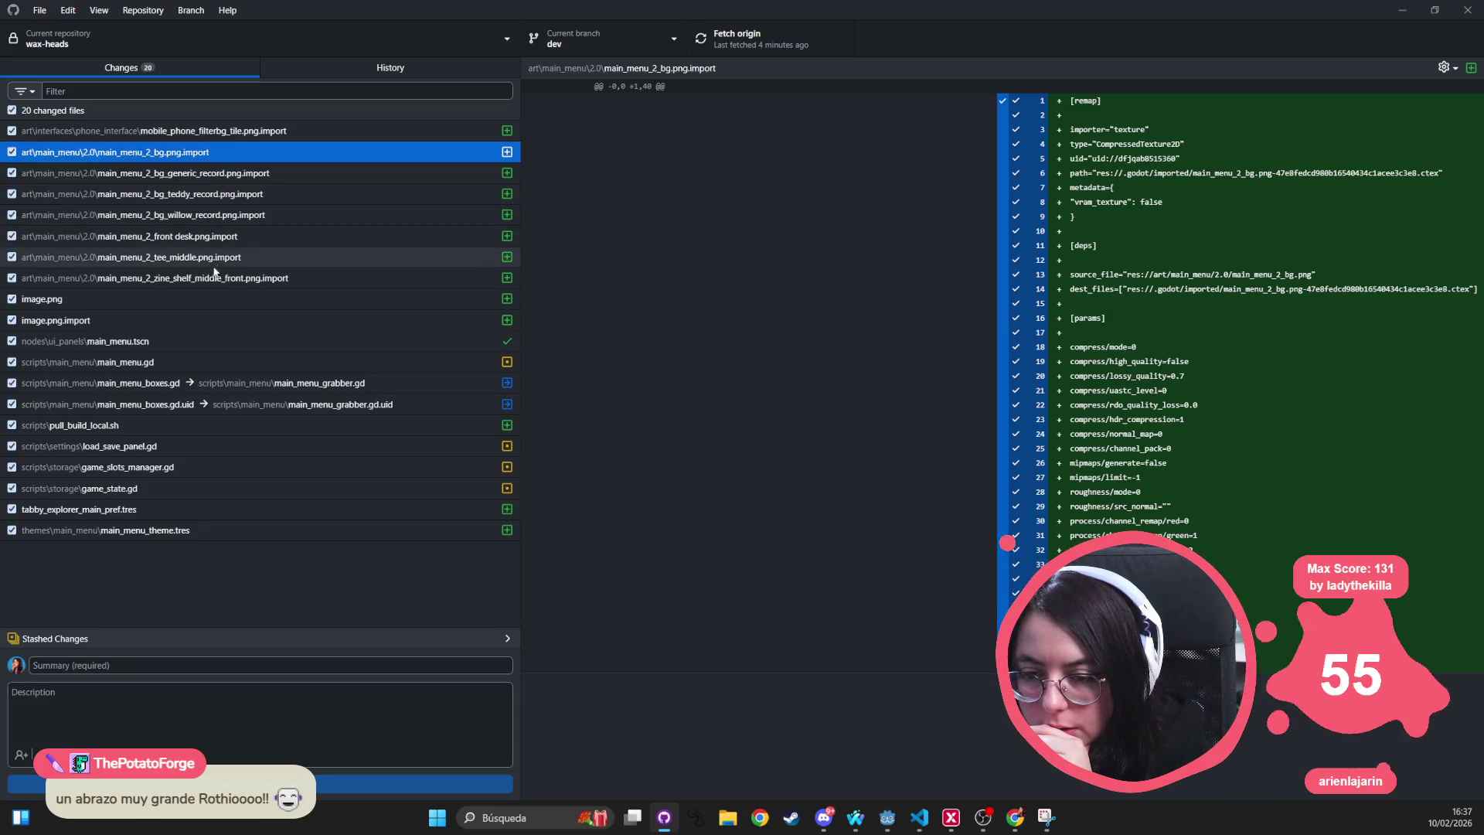
click(216, 276)
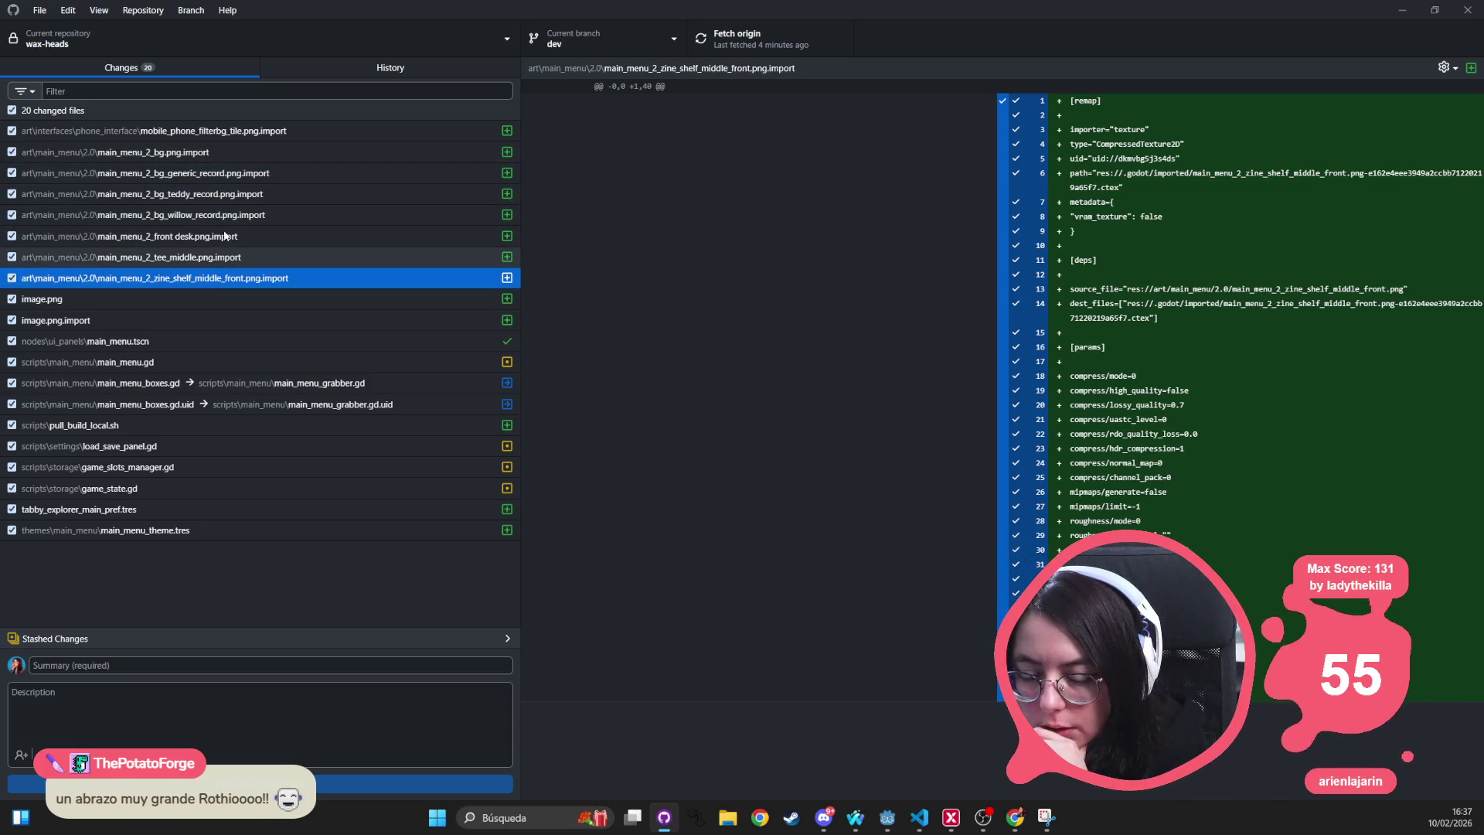
click(236, 146)
key(Up)
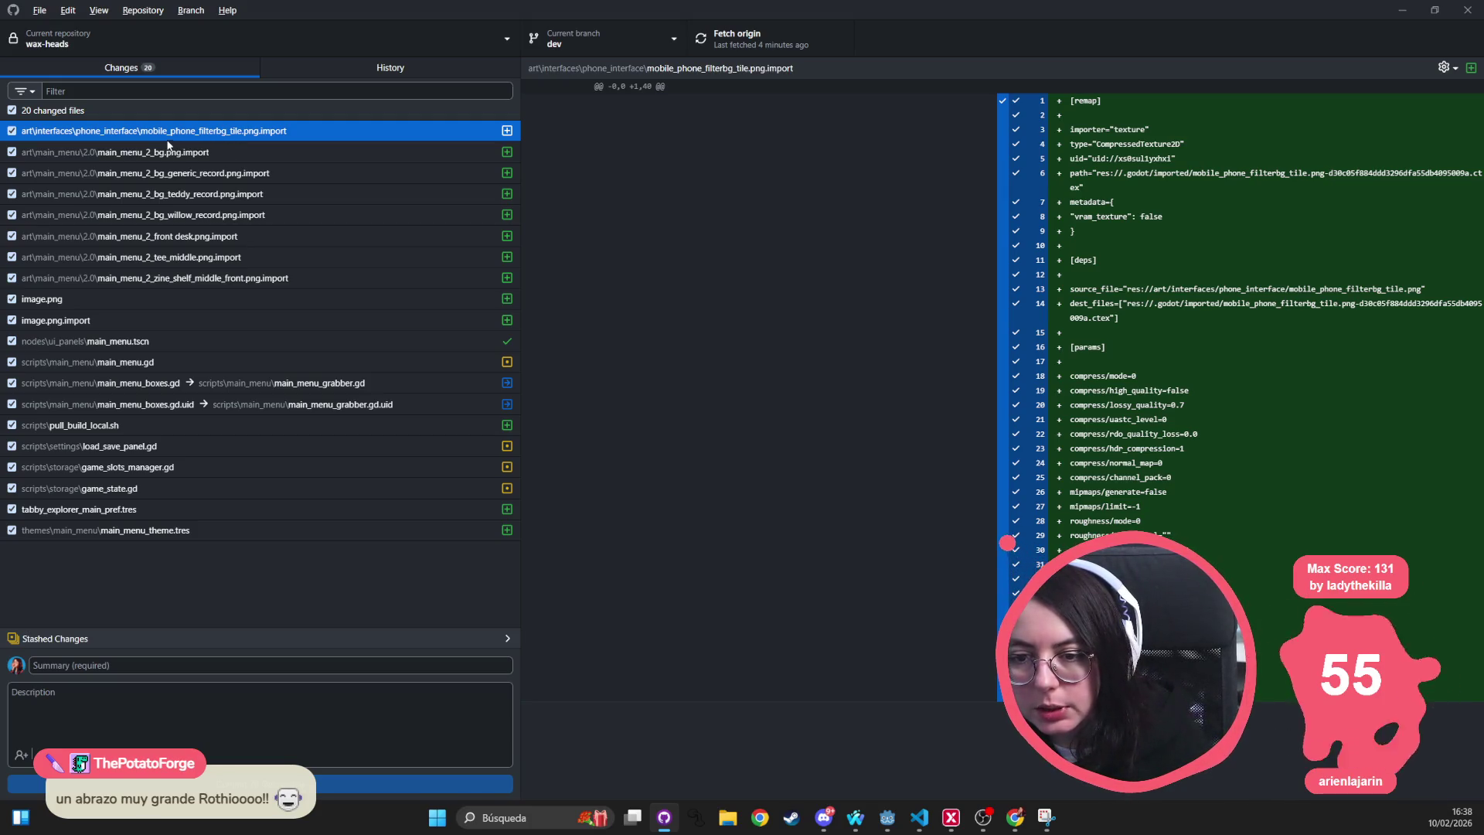
key(alt+Tab)
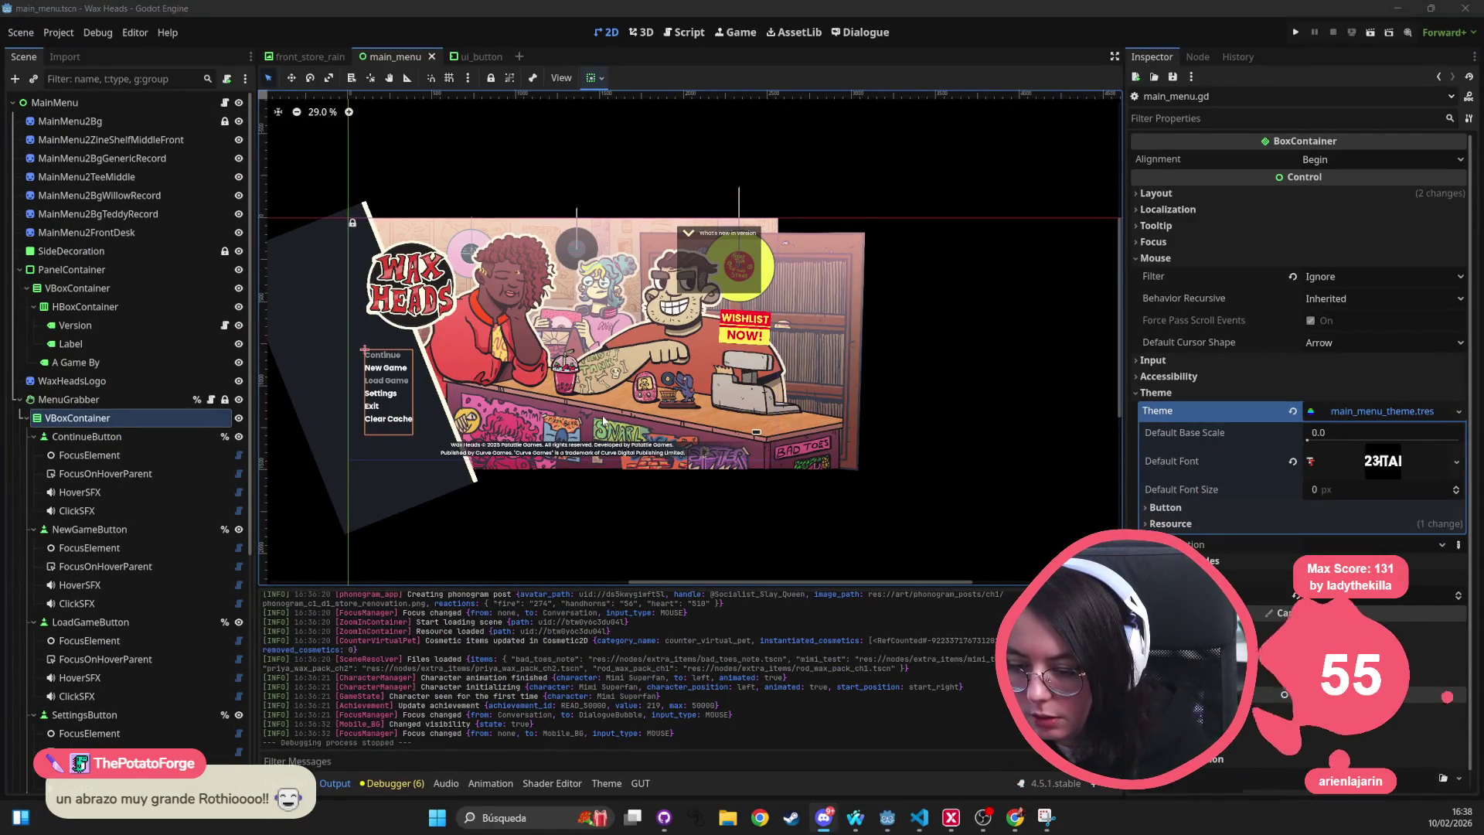
Quick-search 'filterbg_' and open mobile_phone_filterbg_tile.png for inspection.
click(809, 474)
key(alt+shift+o)
text(filter)
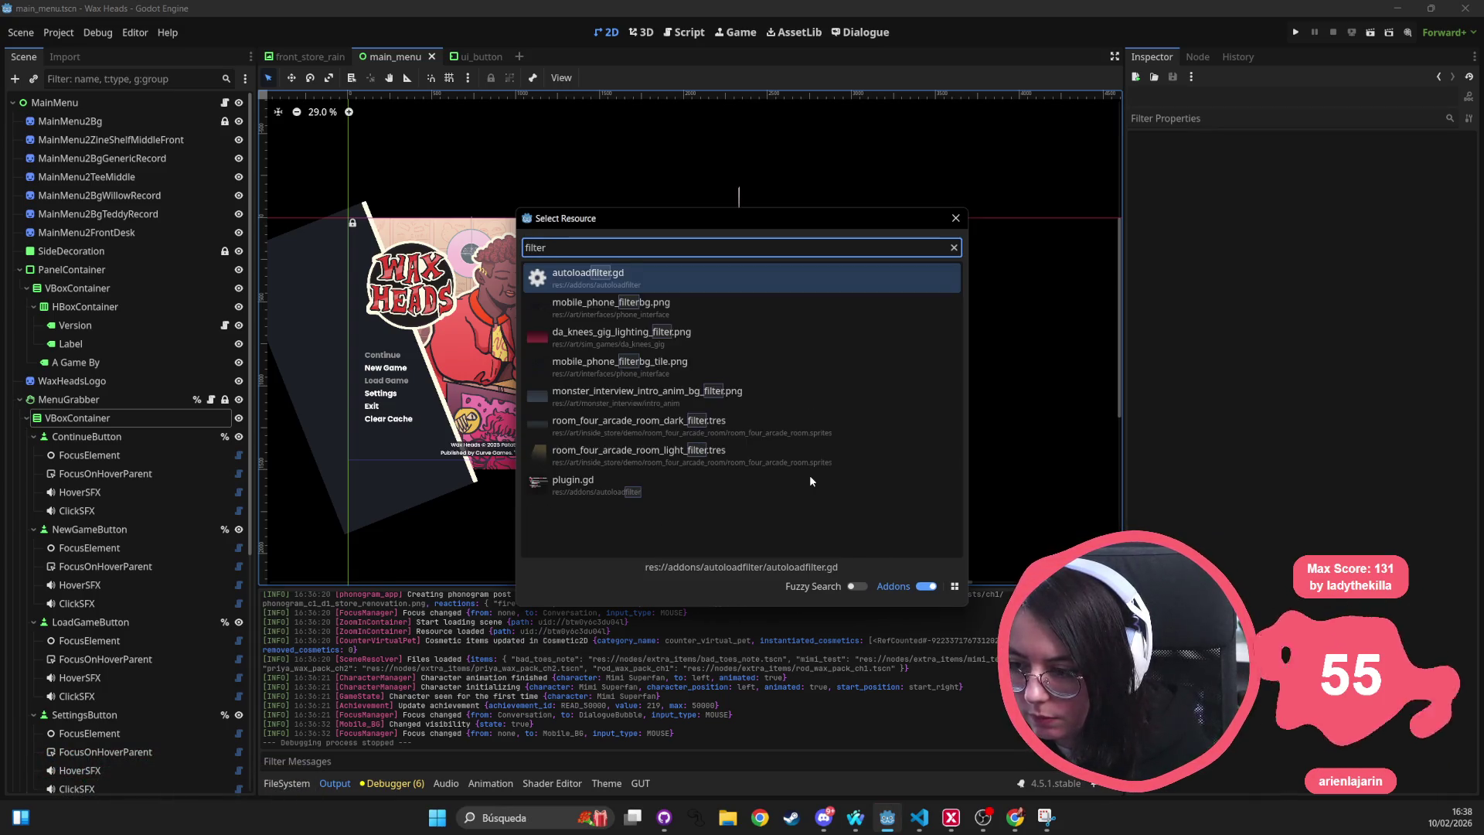
text(bg_)
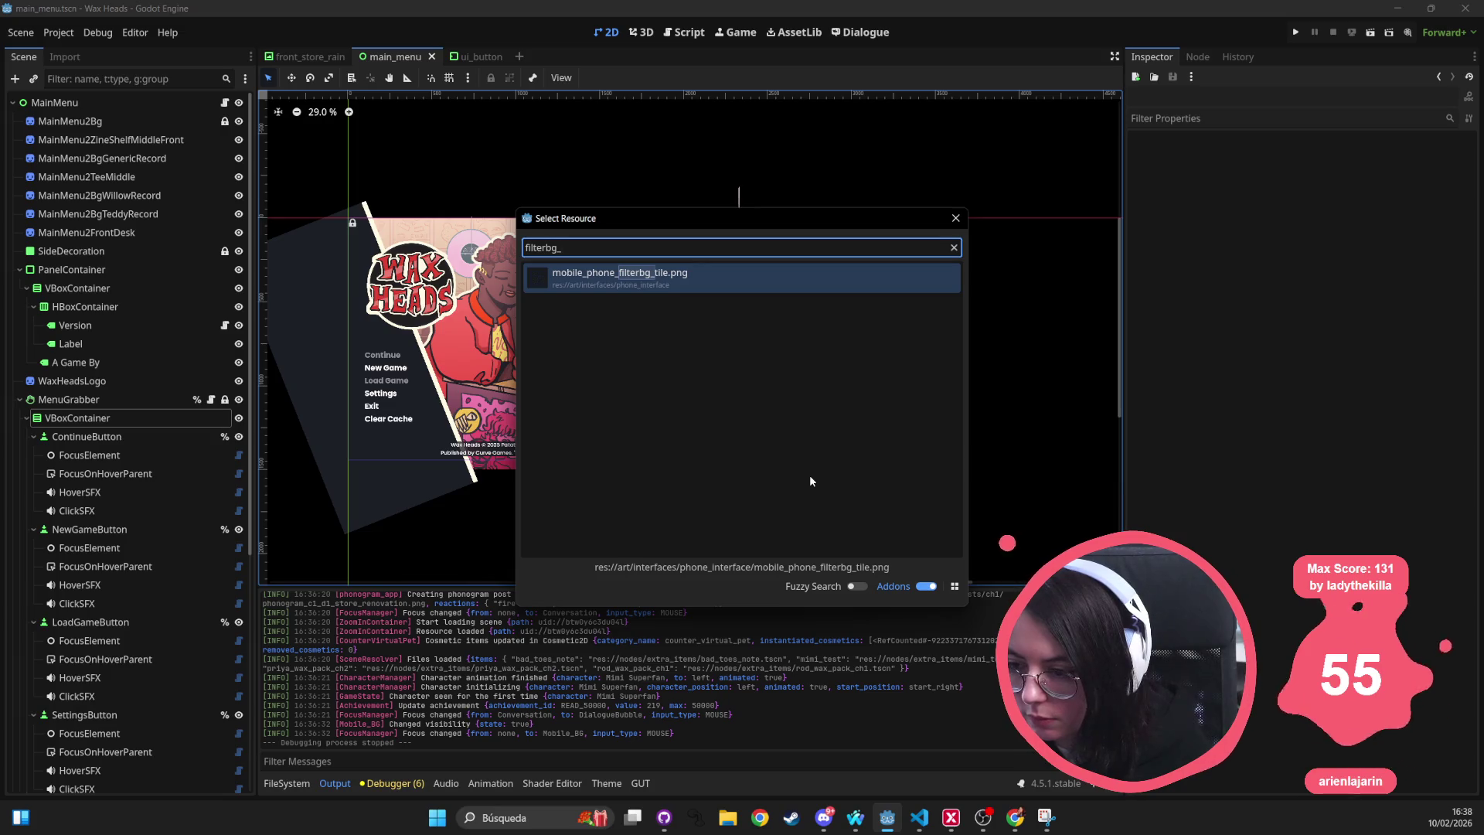
double_click(751, 281)
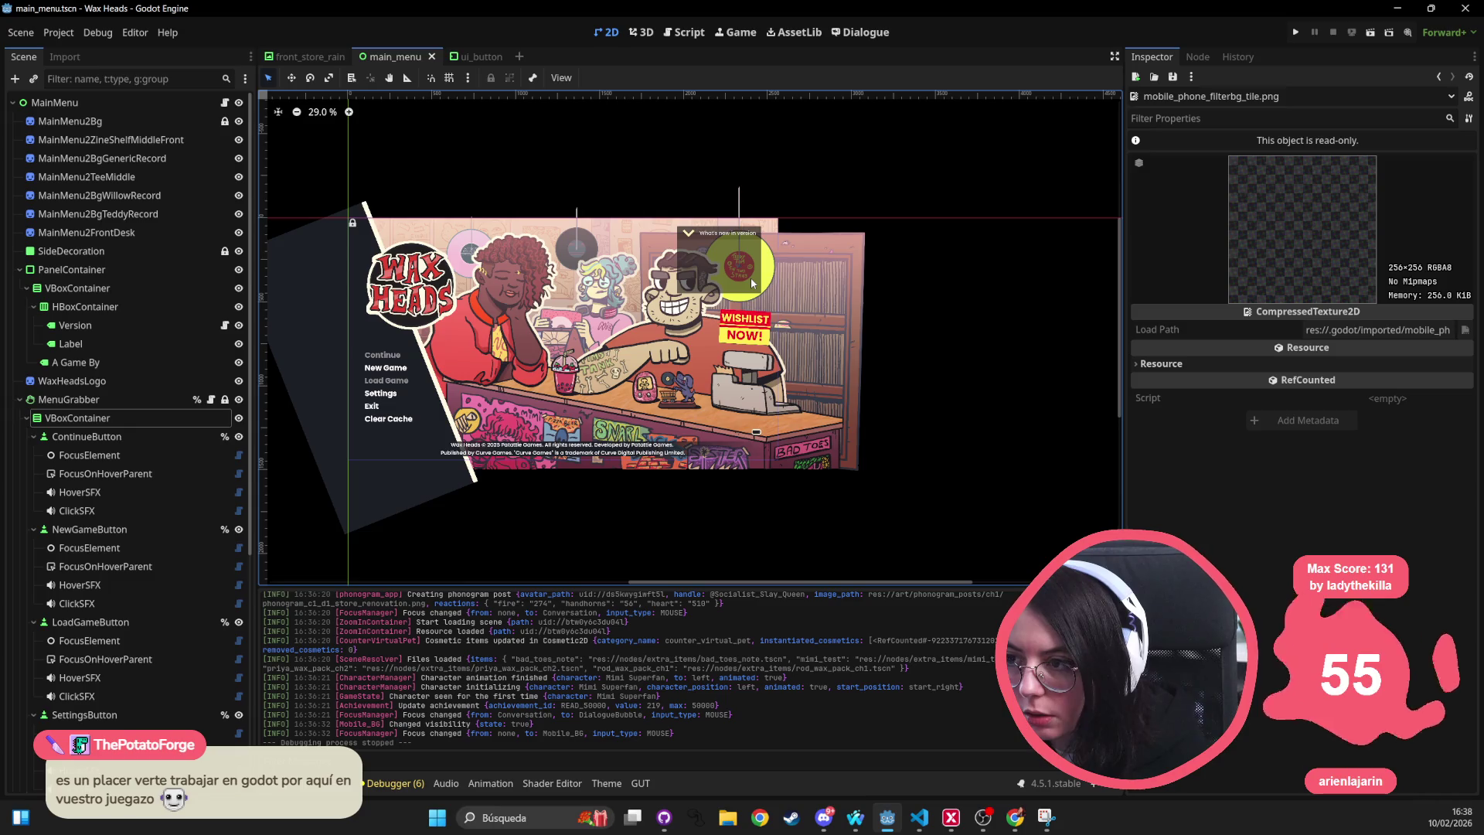
key(alt+Tab)
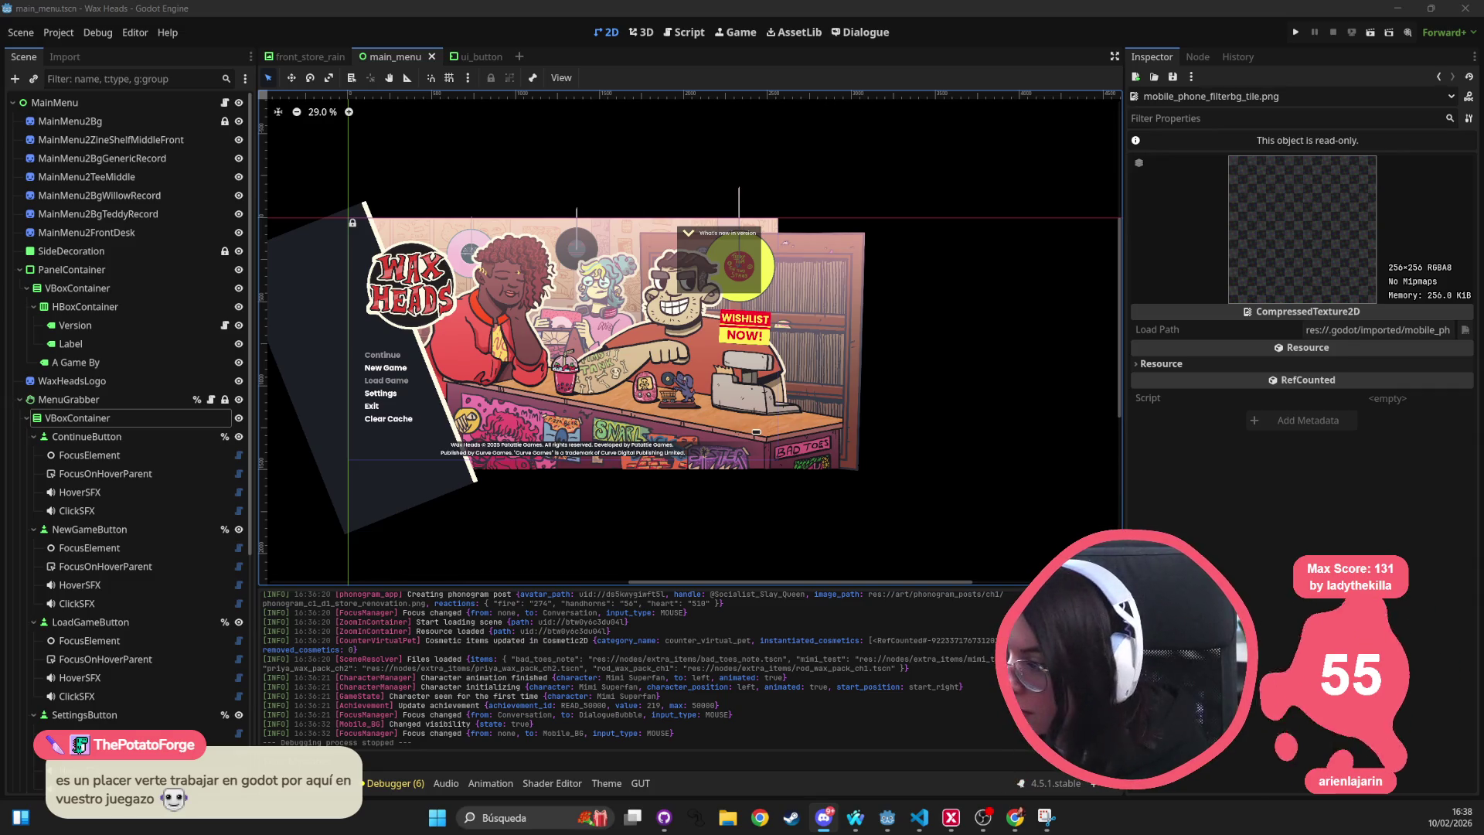
Quick-open character_manager.tscn in a new tab by searching 'character_ma'.
drag(477, 262, 546, 228)
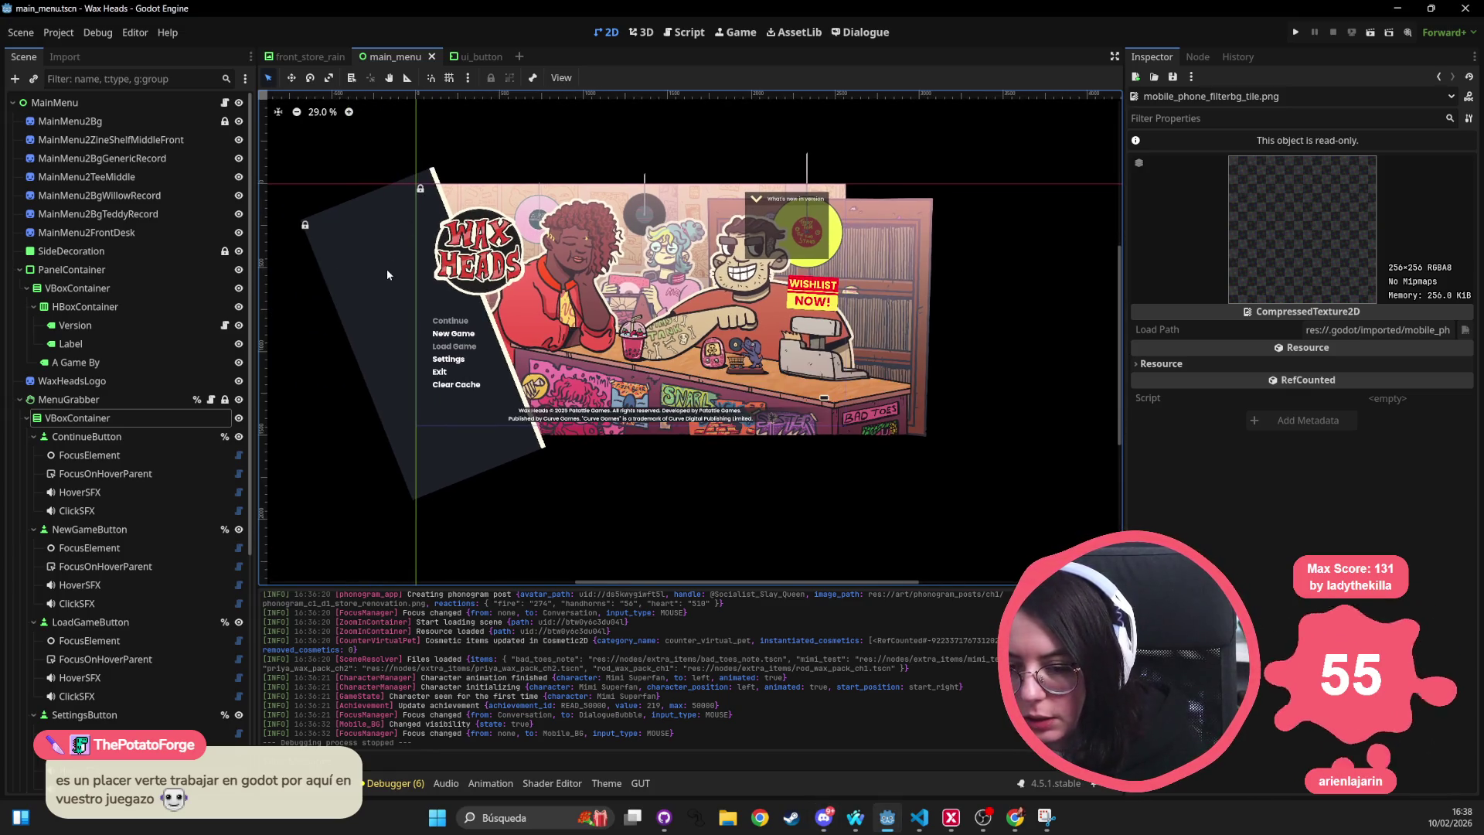
click(317, 783)
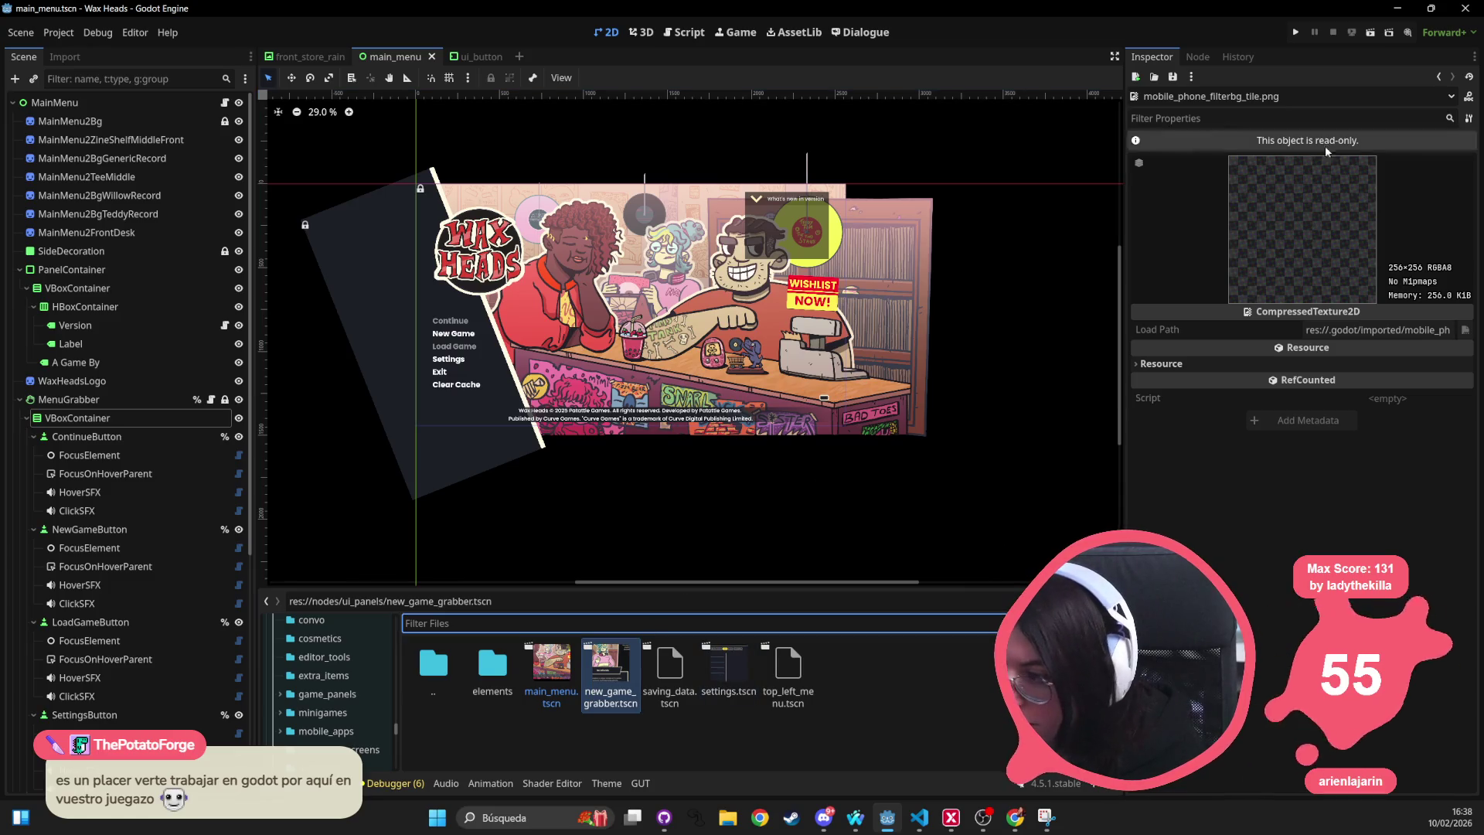
scroll(749, 302, right, 1)
key(shift+alt+o)
text(character_ma)
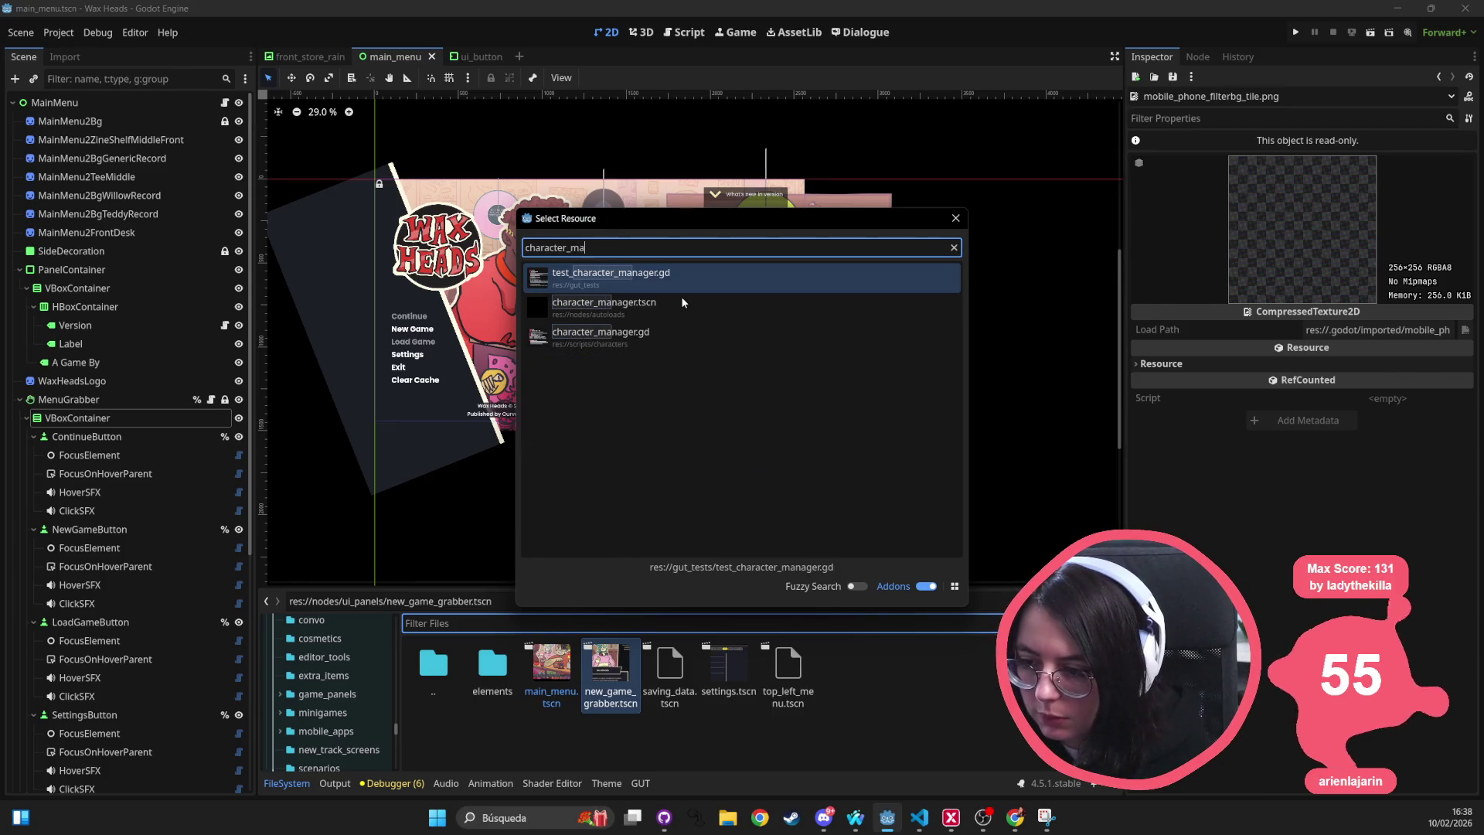
key(Up)
key(Down)
key(Down)
key(Return)
Add a ColorRect child node under CharacterManager by searching 'colorrect' in Add Child Node.
click(144, 119)
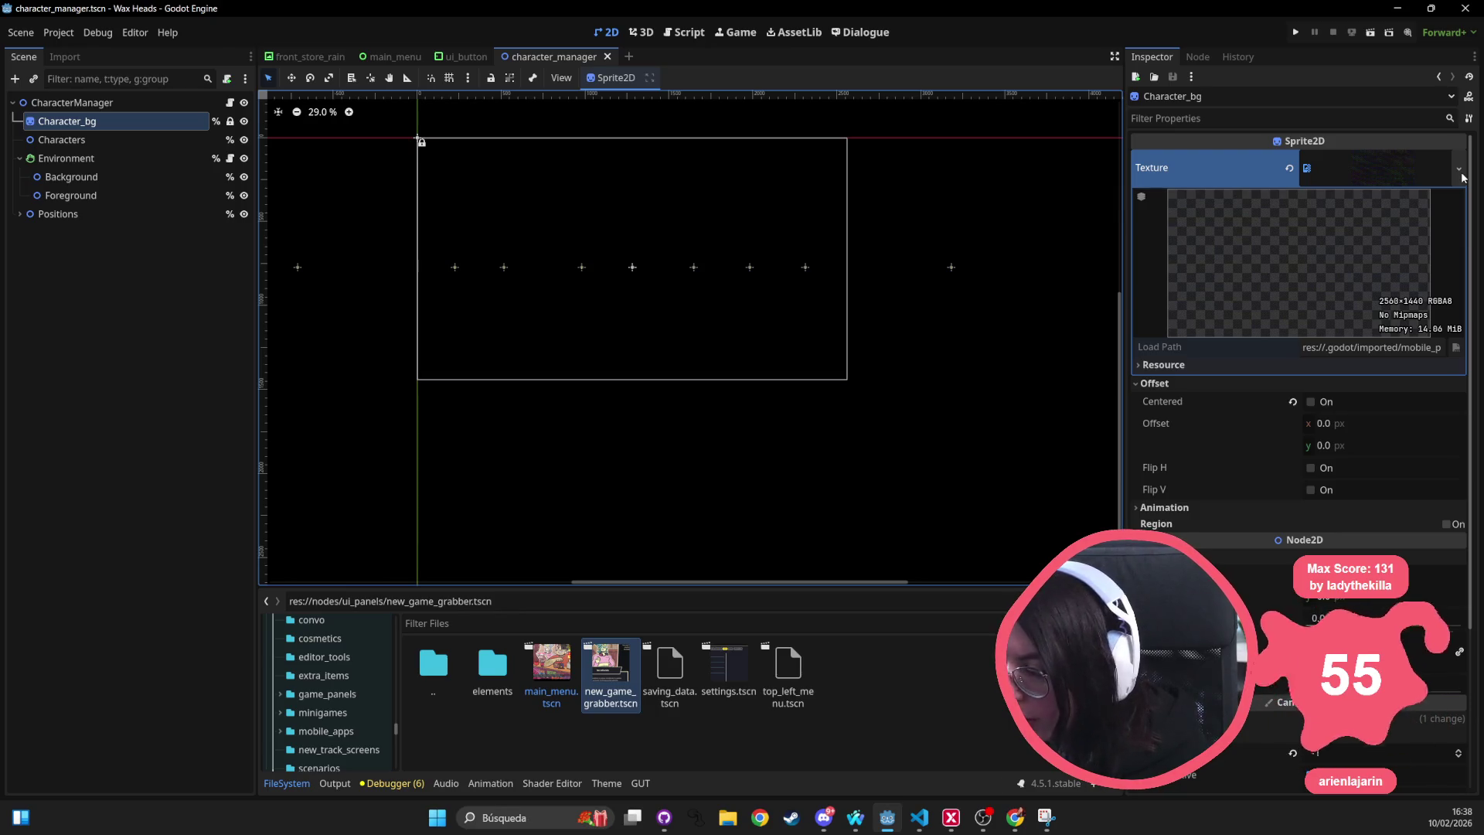
click(126, 103)
right_click(125, 105)
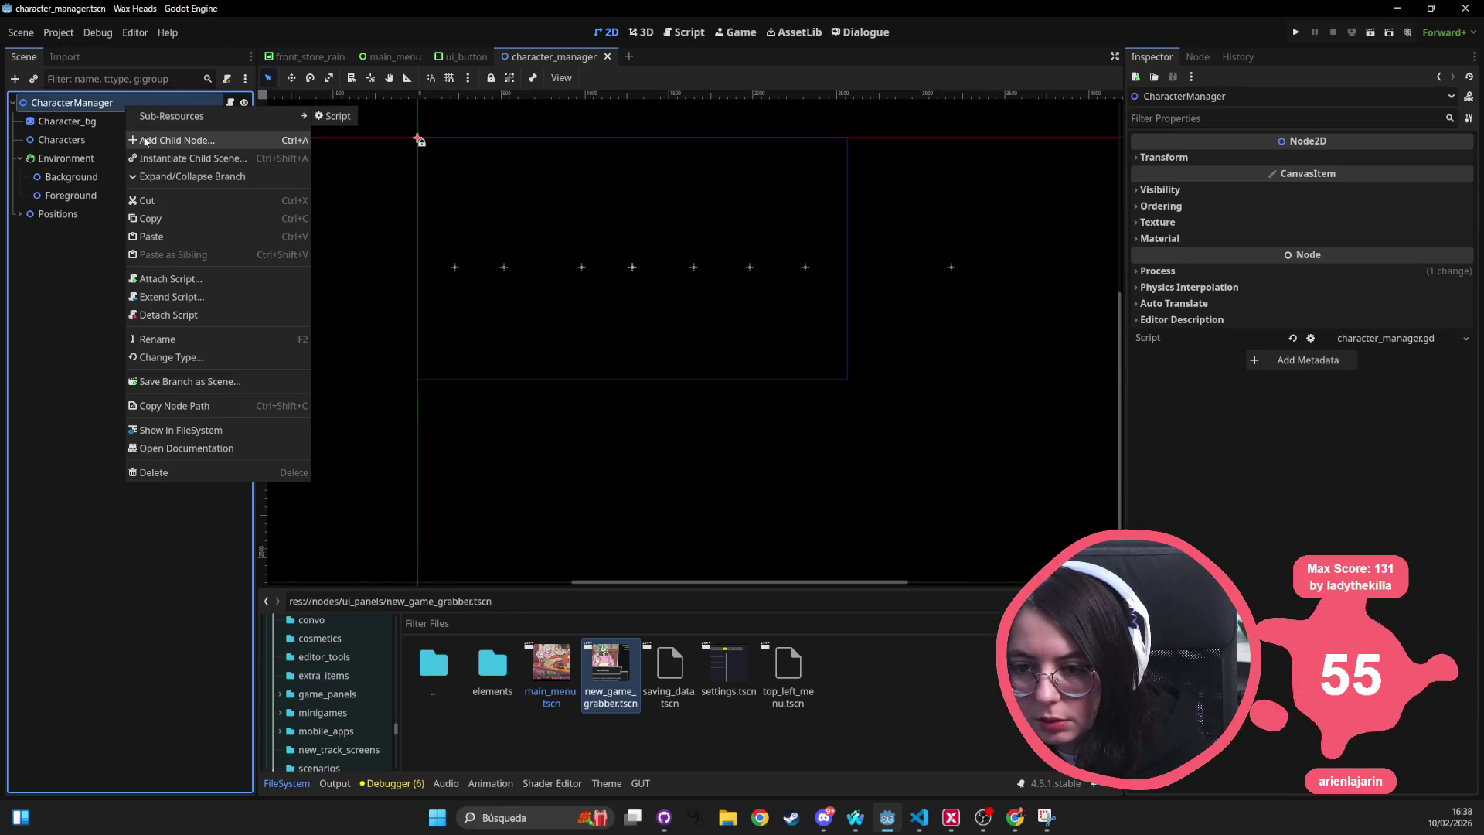
click(142, 136)
text(texture)
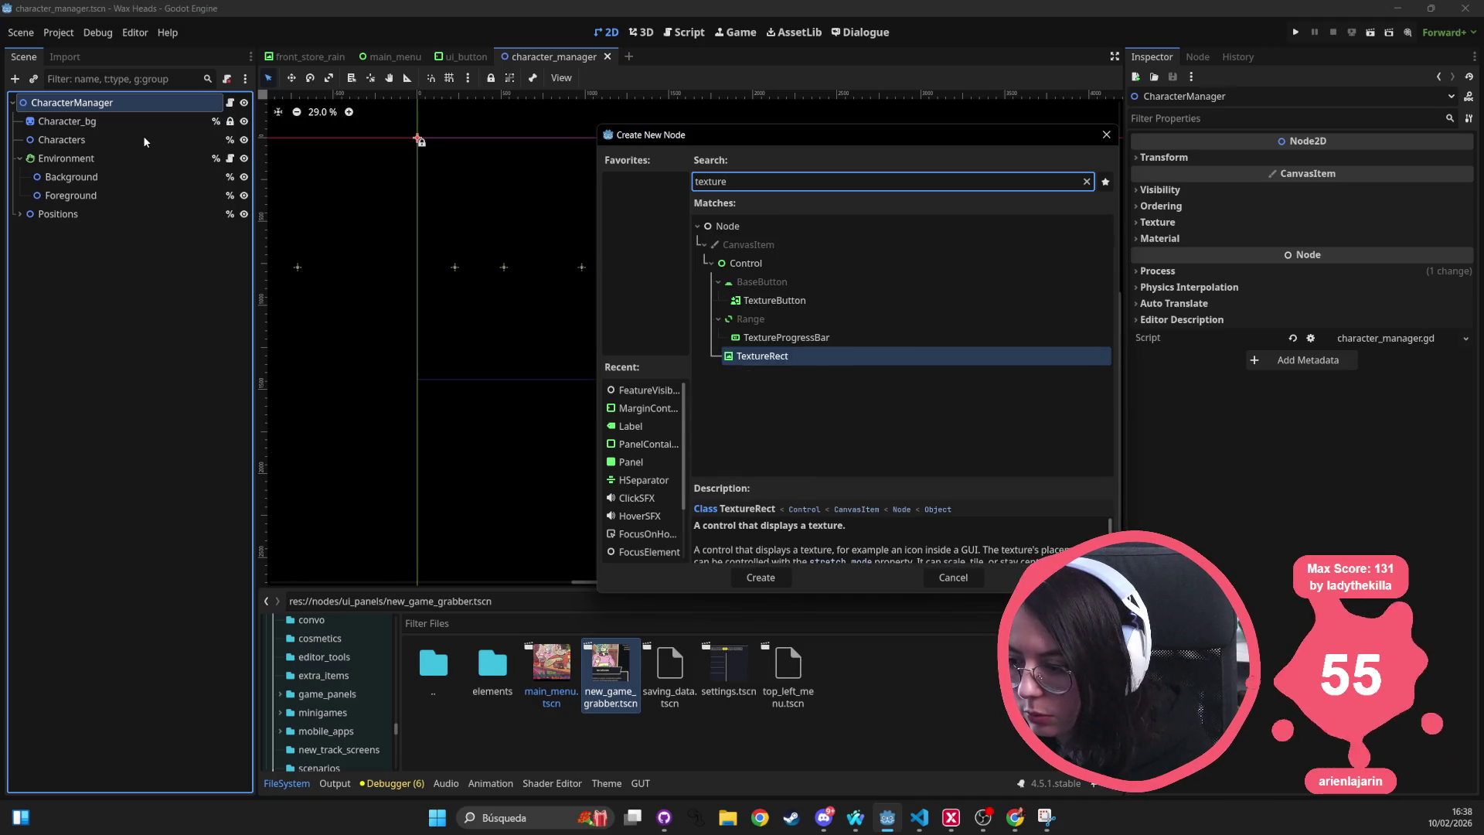
key(BackSpace)
key(BackSpace)
key(BackSpace)
text(colorrect)
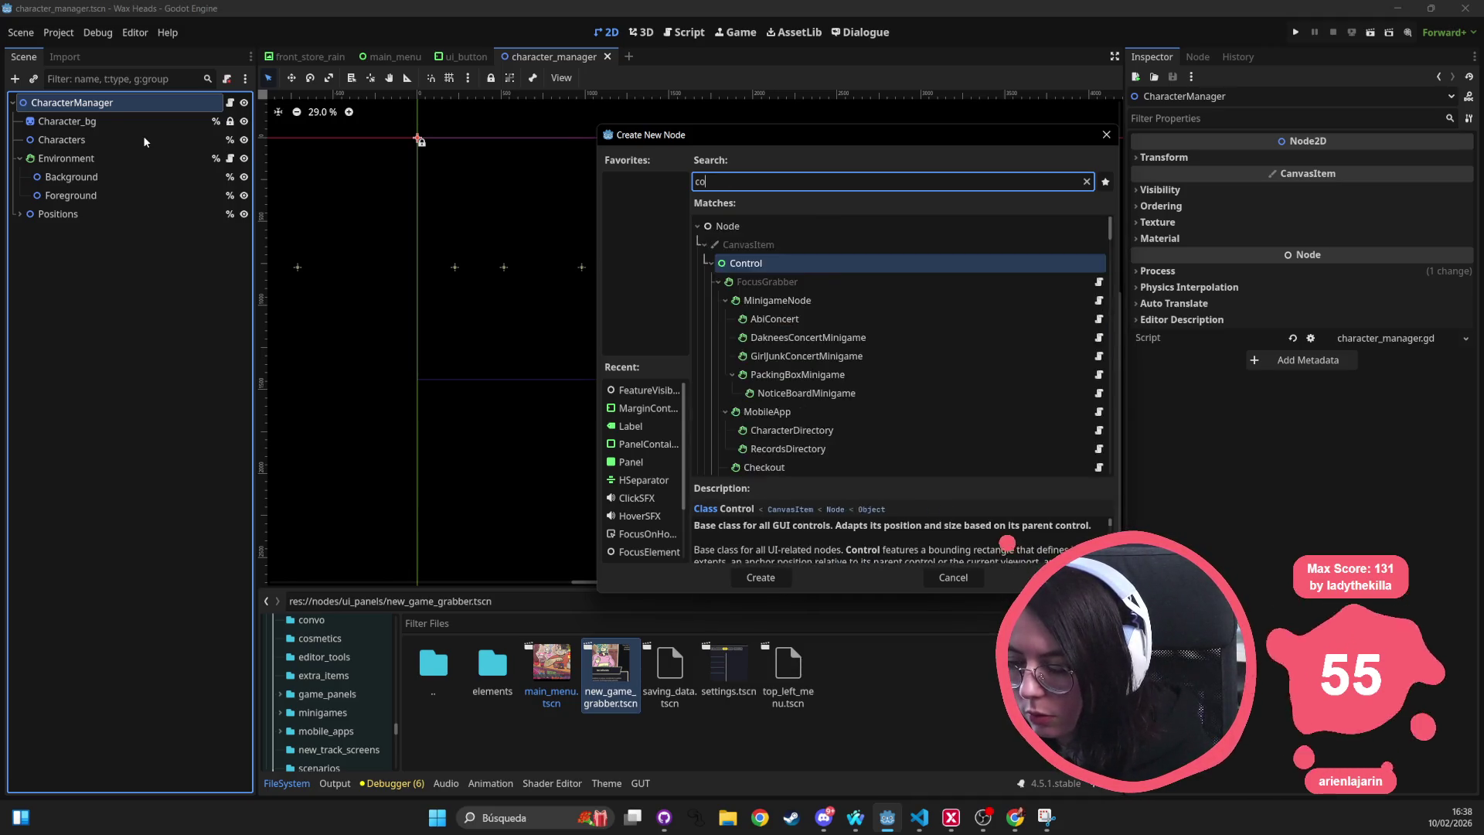
key(Return)
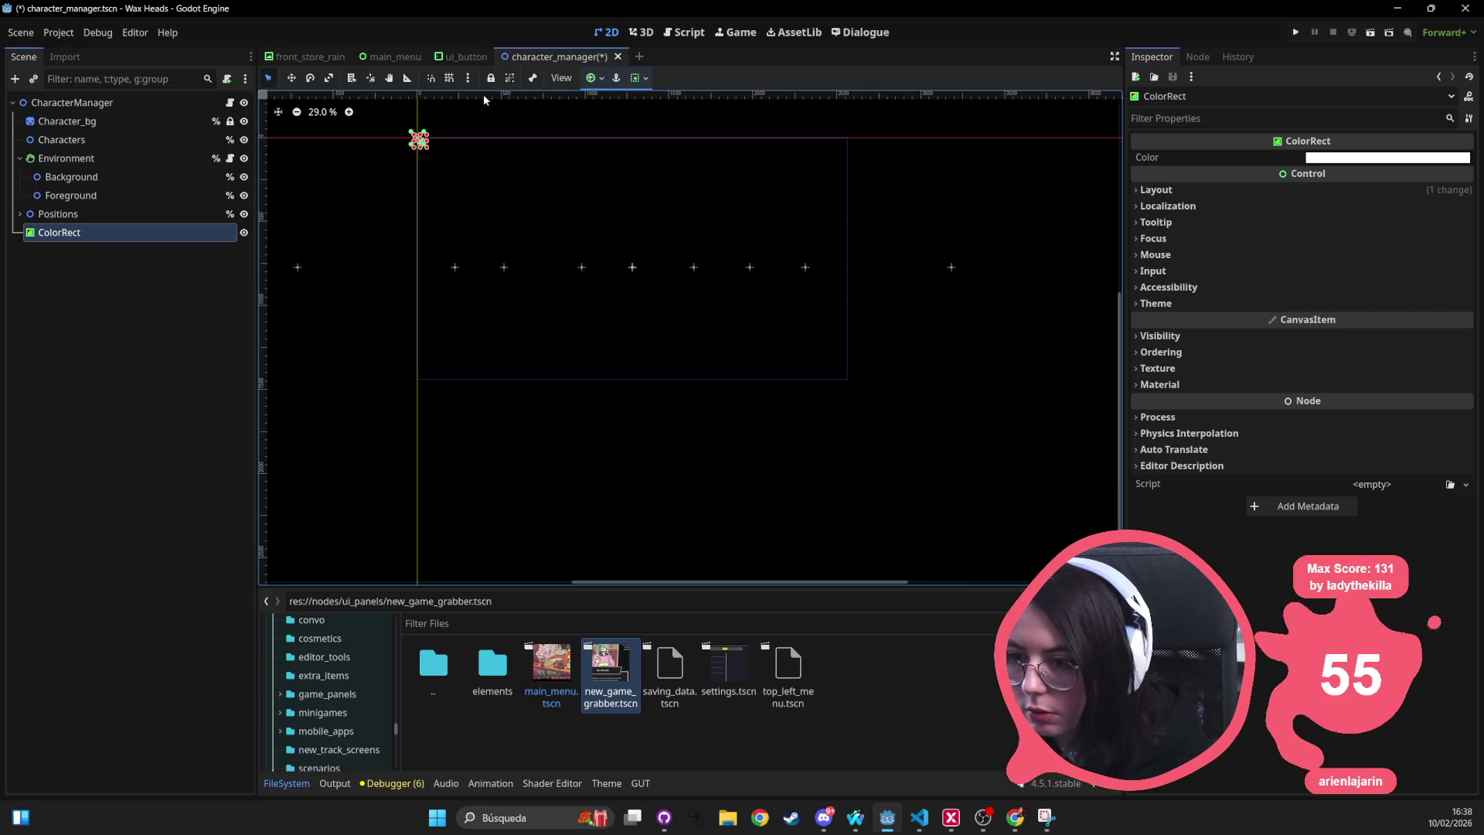
Move ColorRect above Character_bg under CharacterManager in the scene tree.
click(595, 78)
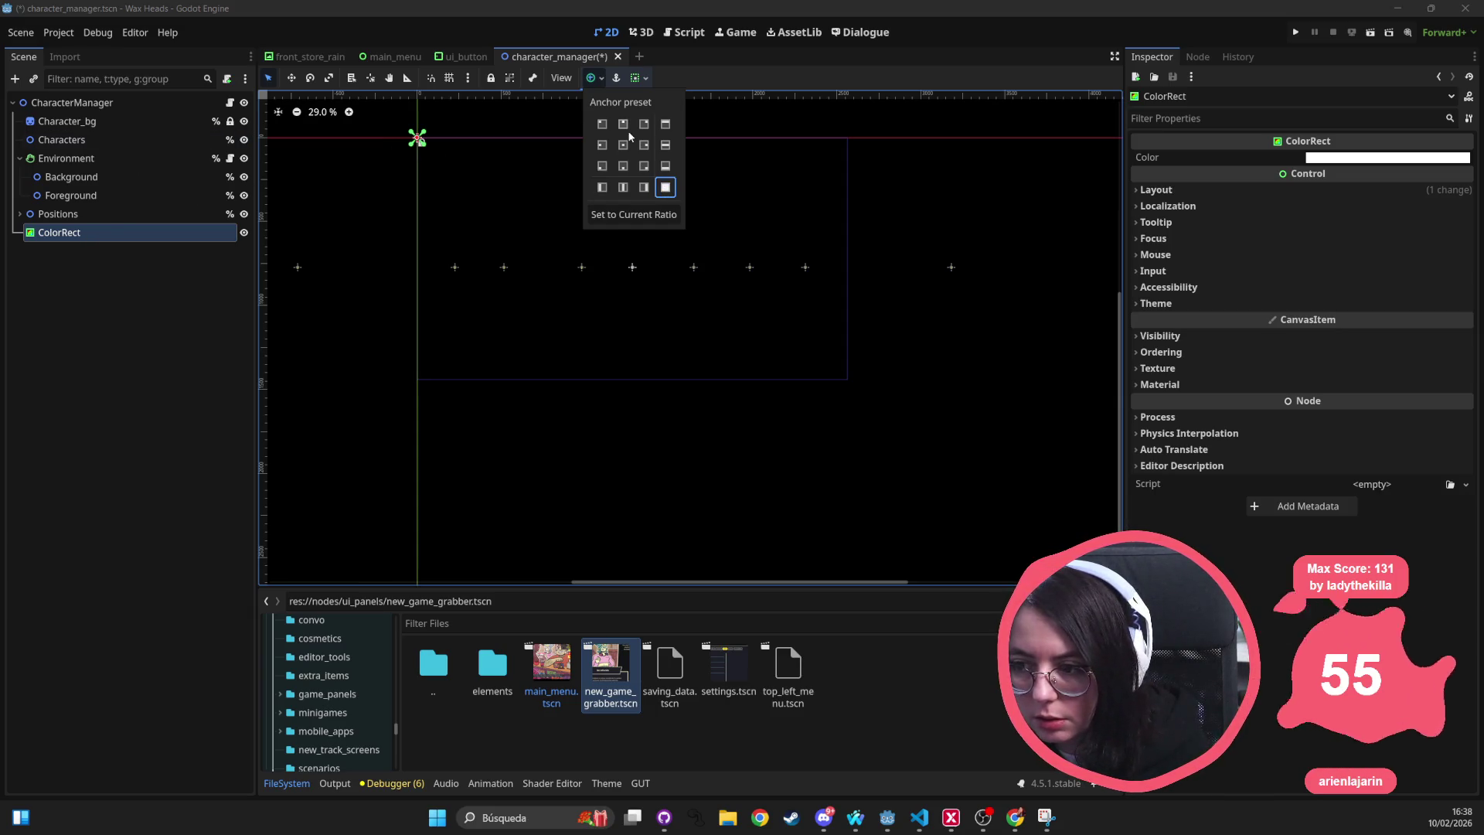
click(569, 125)
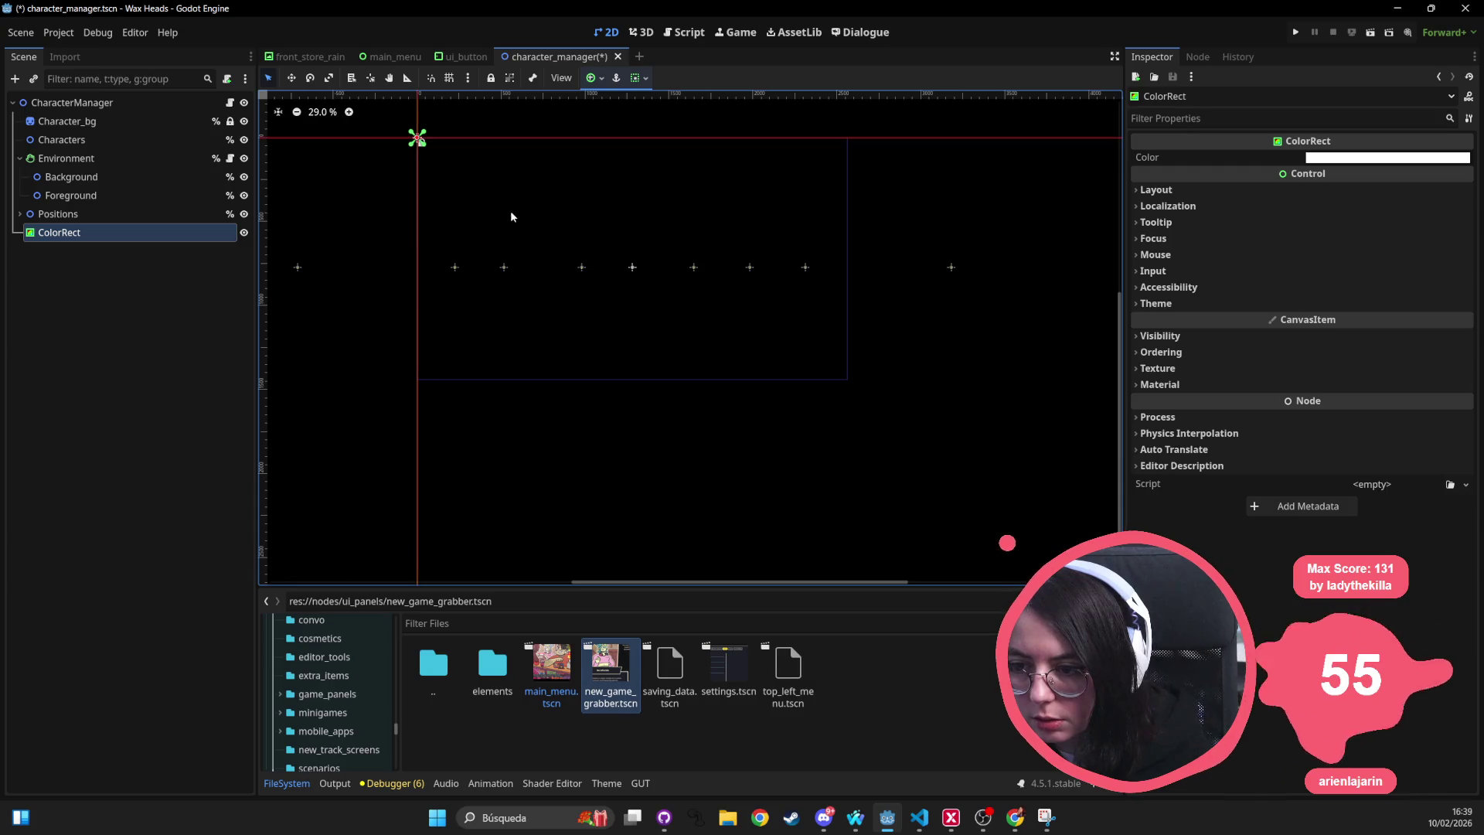
click(635, 78)
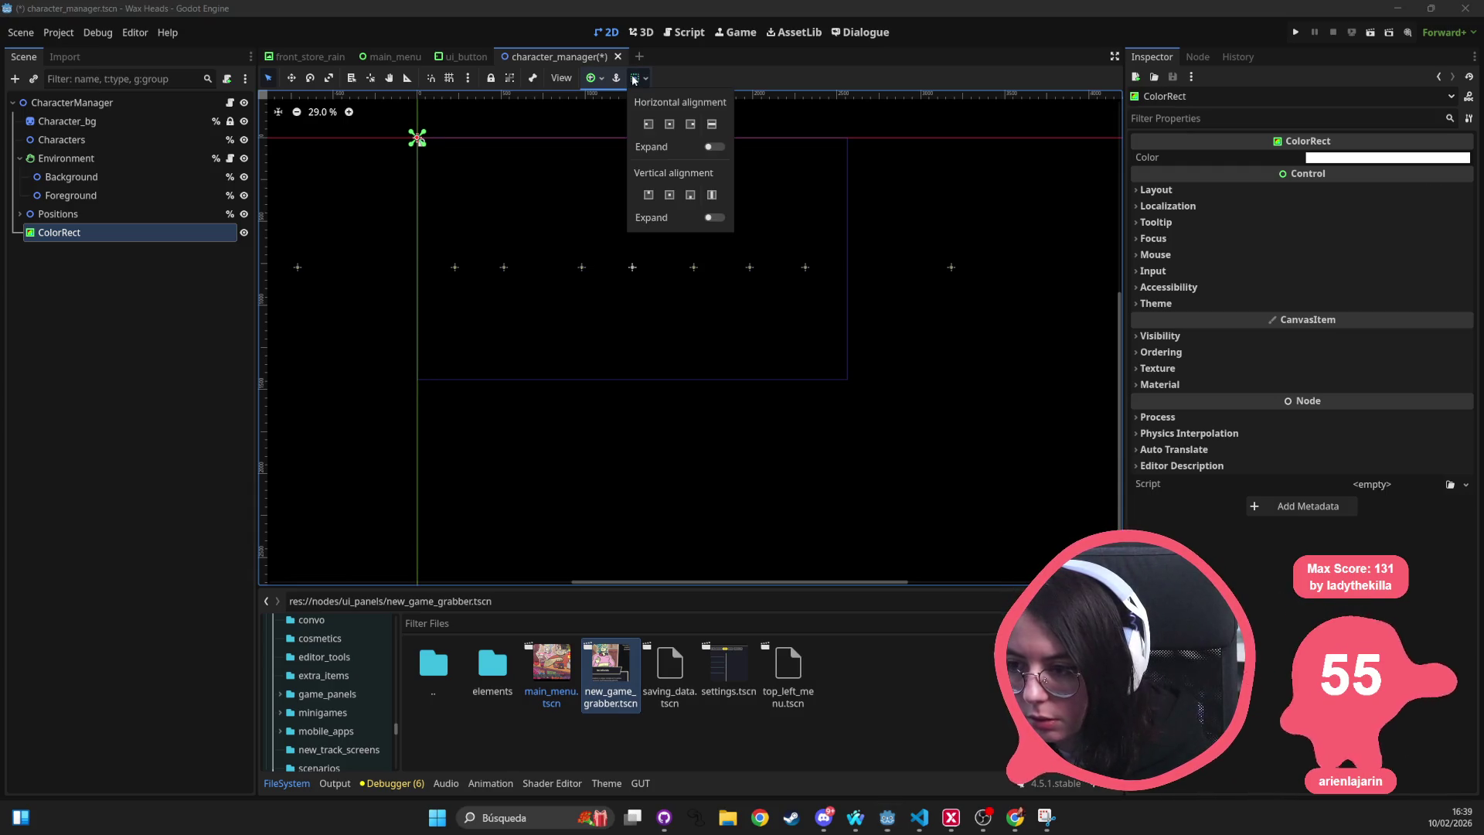
click(593, 80)
click(593, 79)
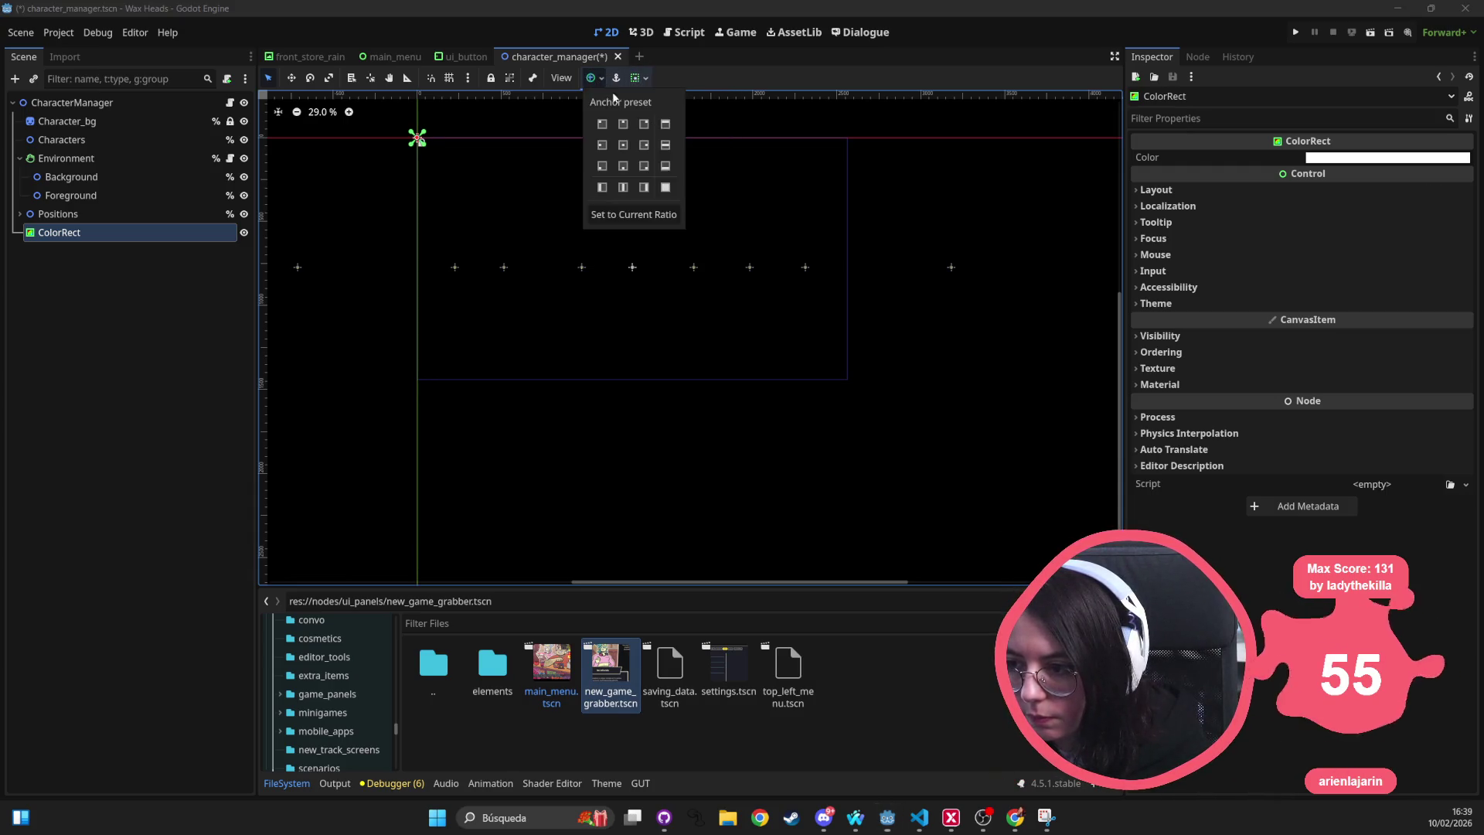
click(422, 148)
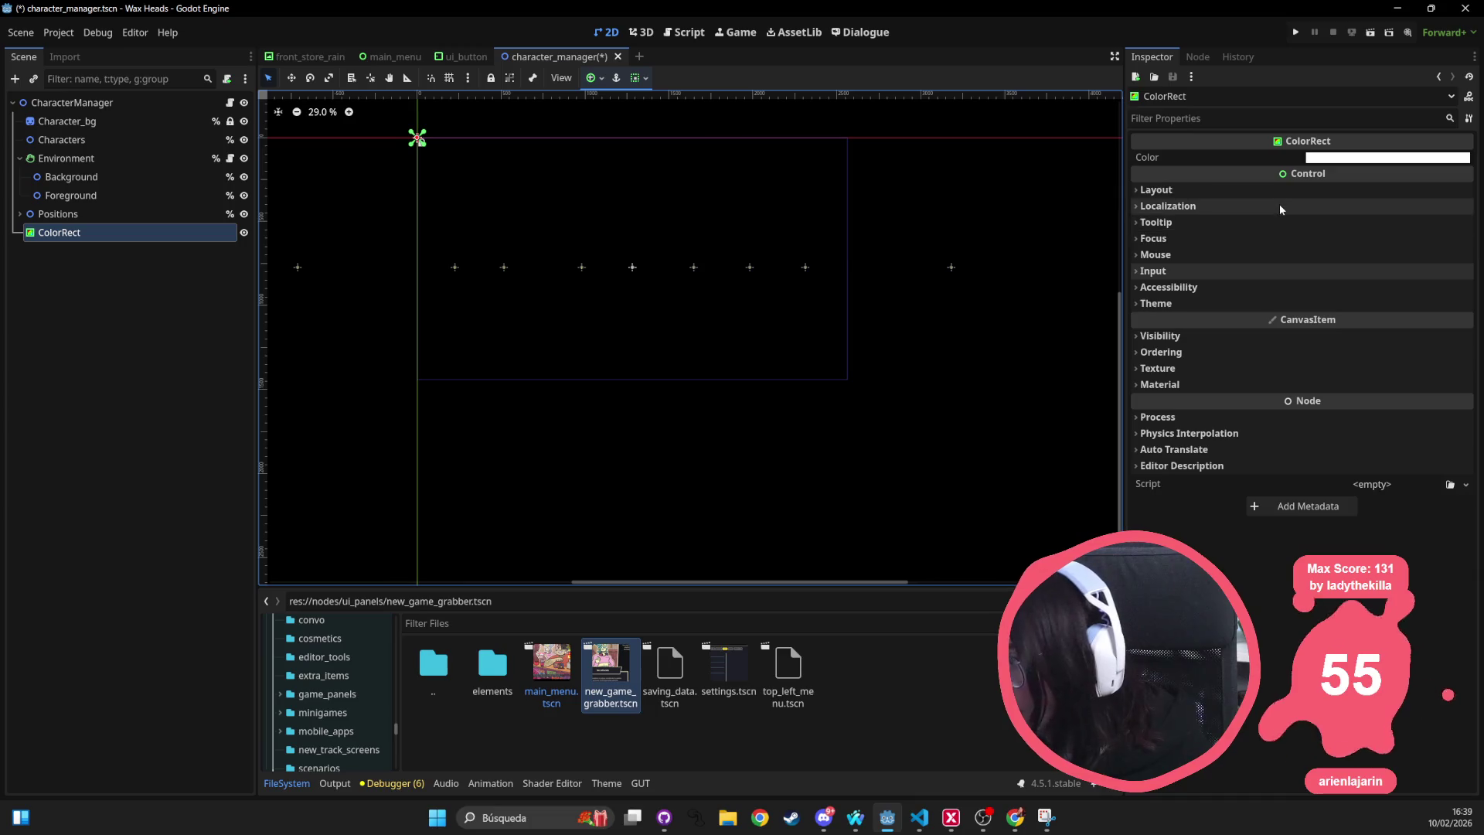
mouse_move(136, 232)
mouse_down()
mouse_move(126, 114)
mouse_move(109, 123)
mouse_up()
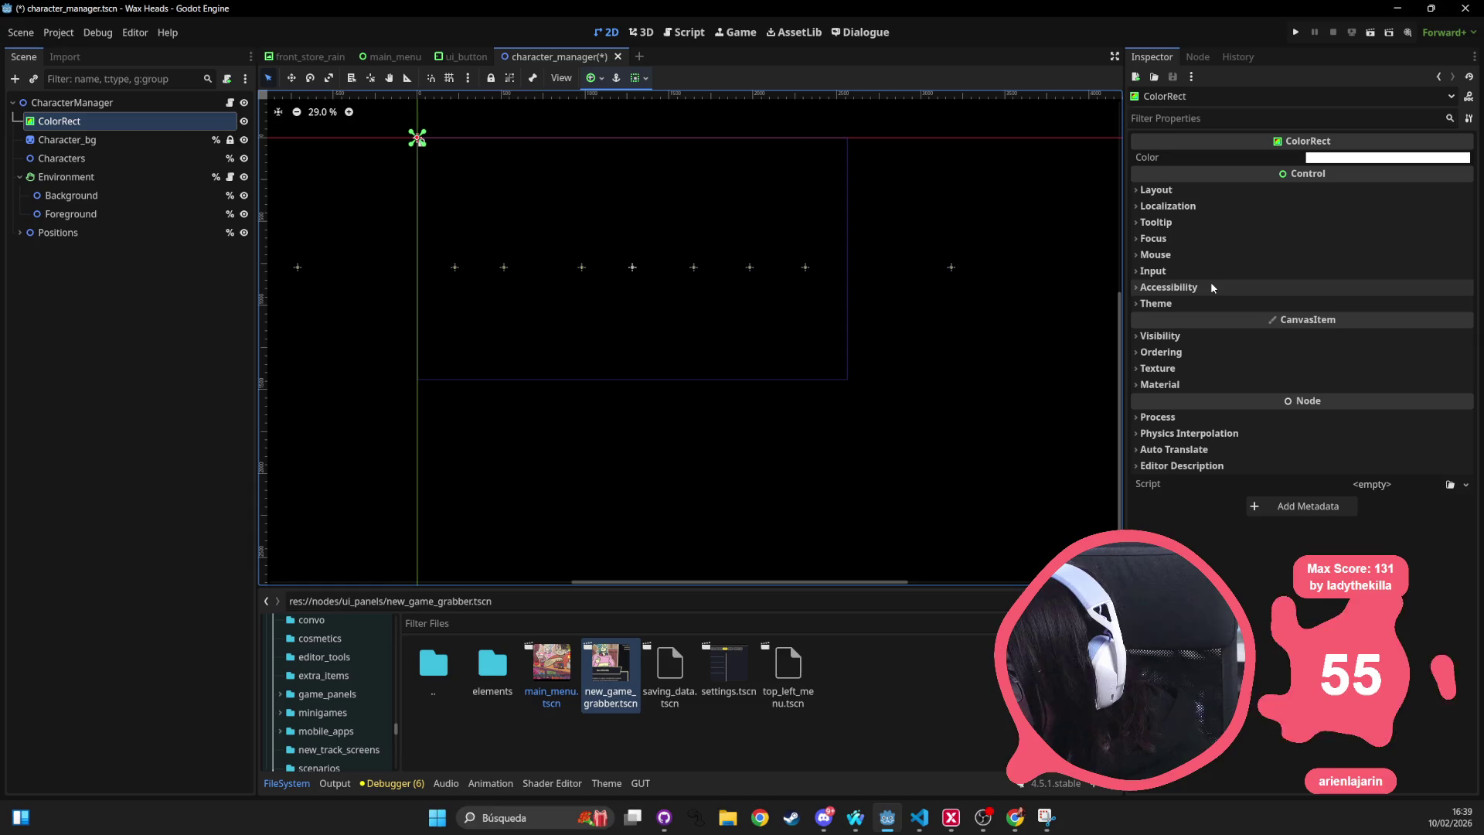
Set ColorRect's Layout > Transform size to 2560 × 1440.
click(1198, 195)
click(1230, 364)
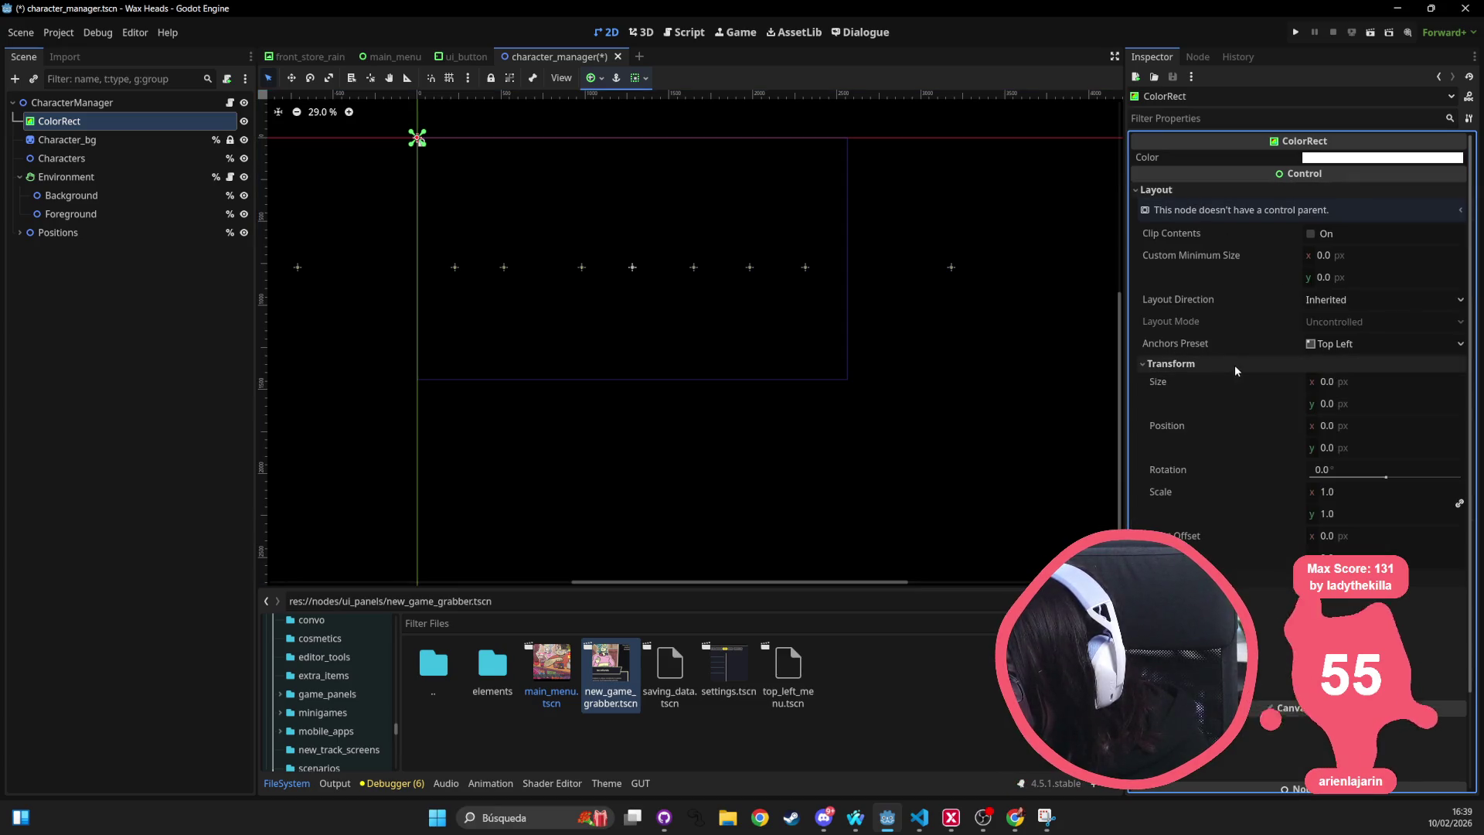
click(1357, 381)
text(2560)
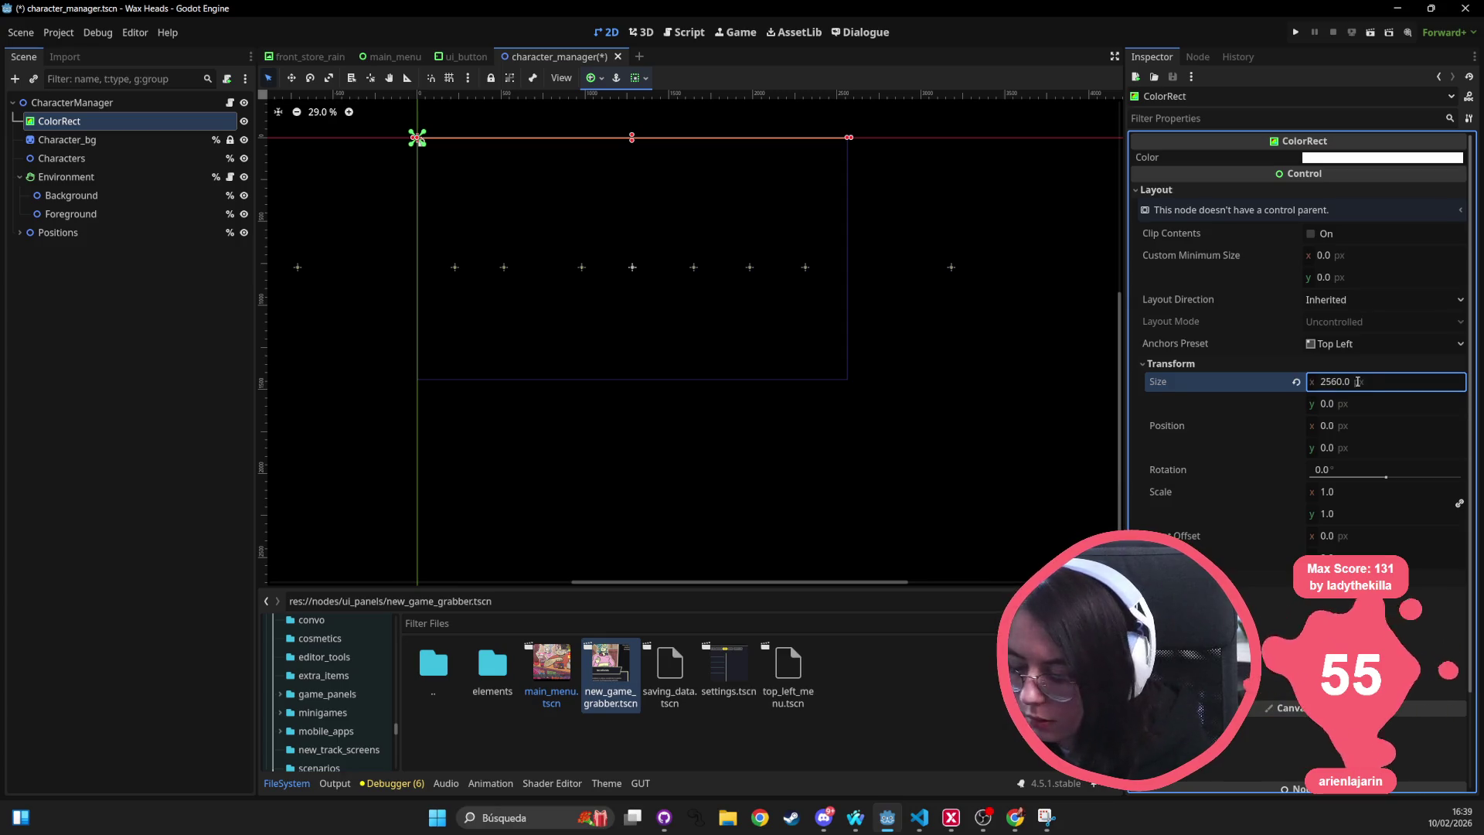
key(Tab)
text(1440)
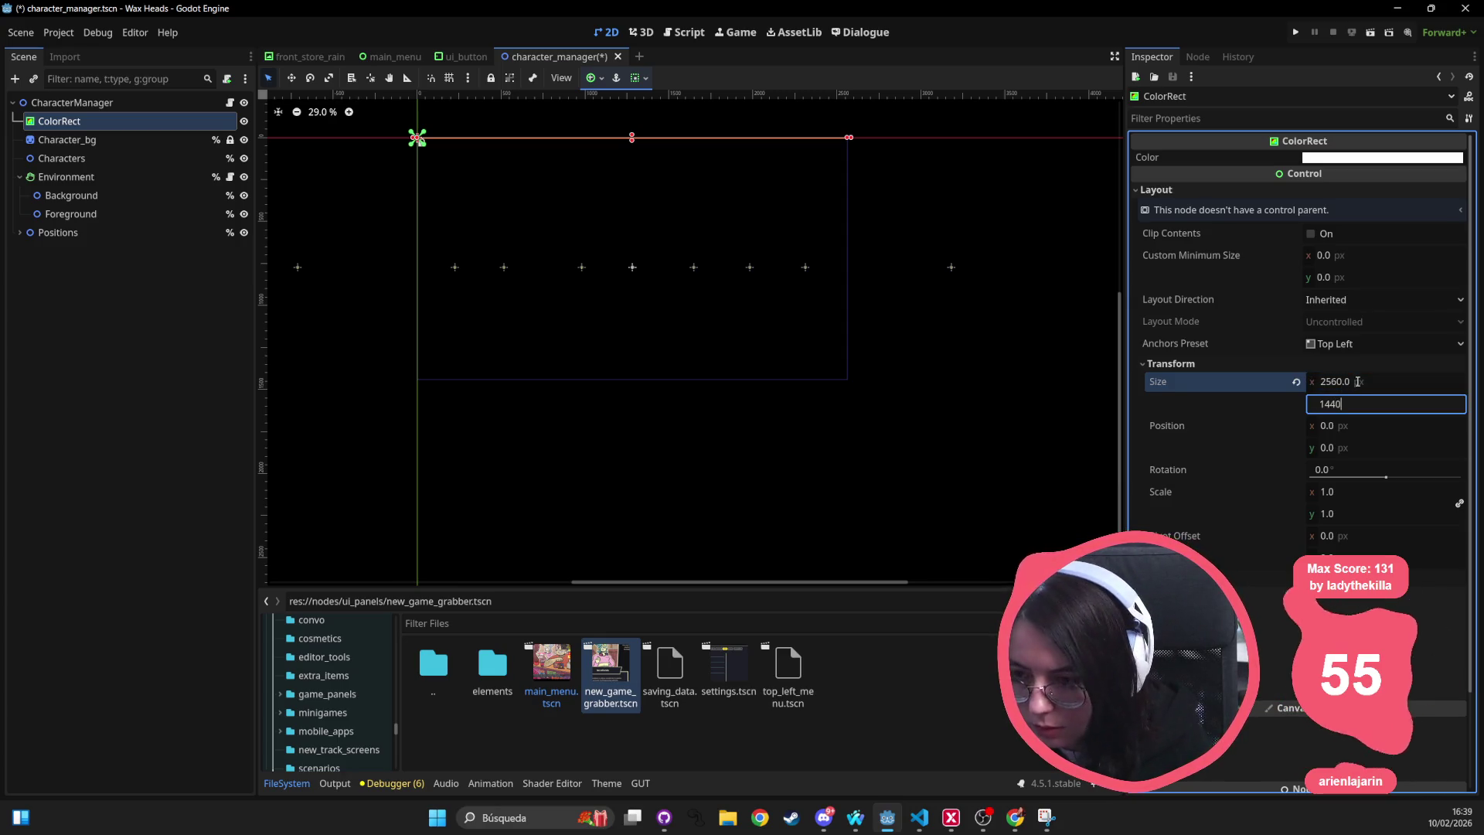
key(Return)
Move ColorRect below Character_bg and select Character_bg to check its texture.
click(89, 121)
drag(88, 147, 97, 114)
scroll(626, 236, up, 2)
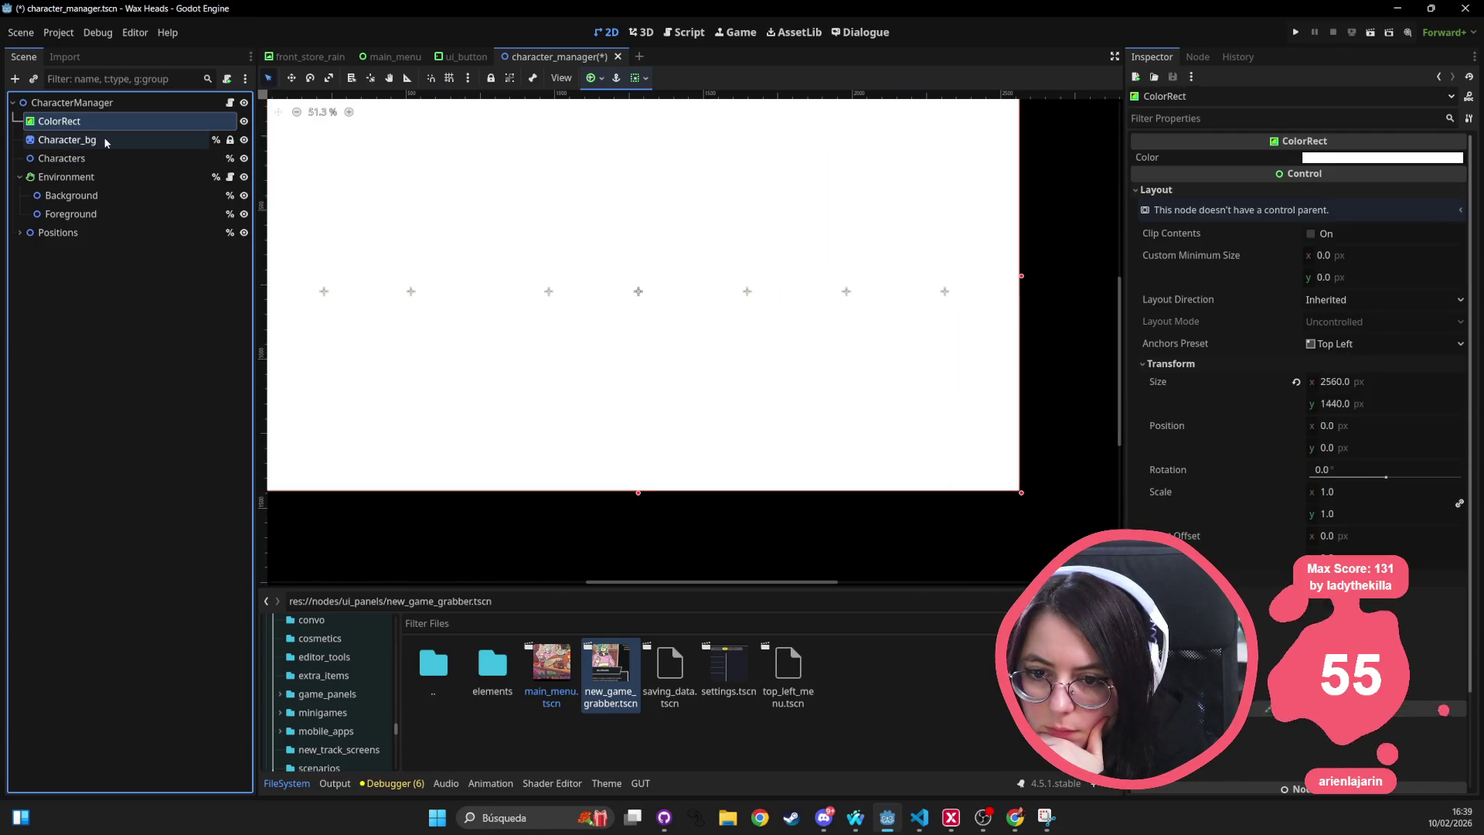
click(67, 140)
scroll(647, 245, down, 1)
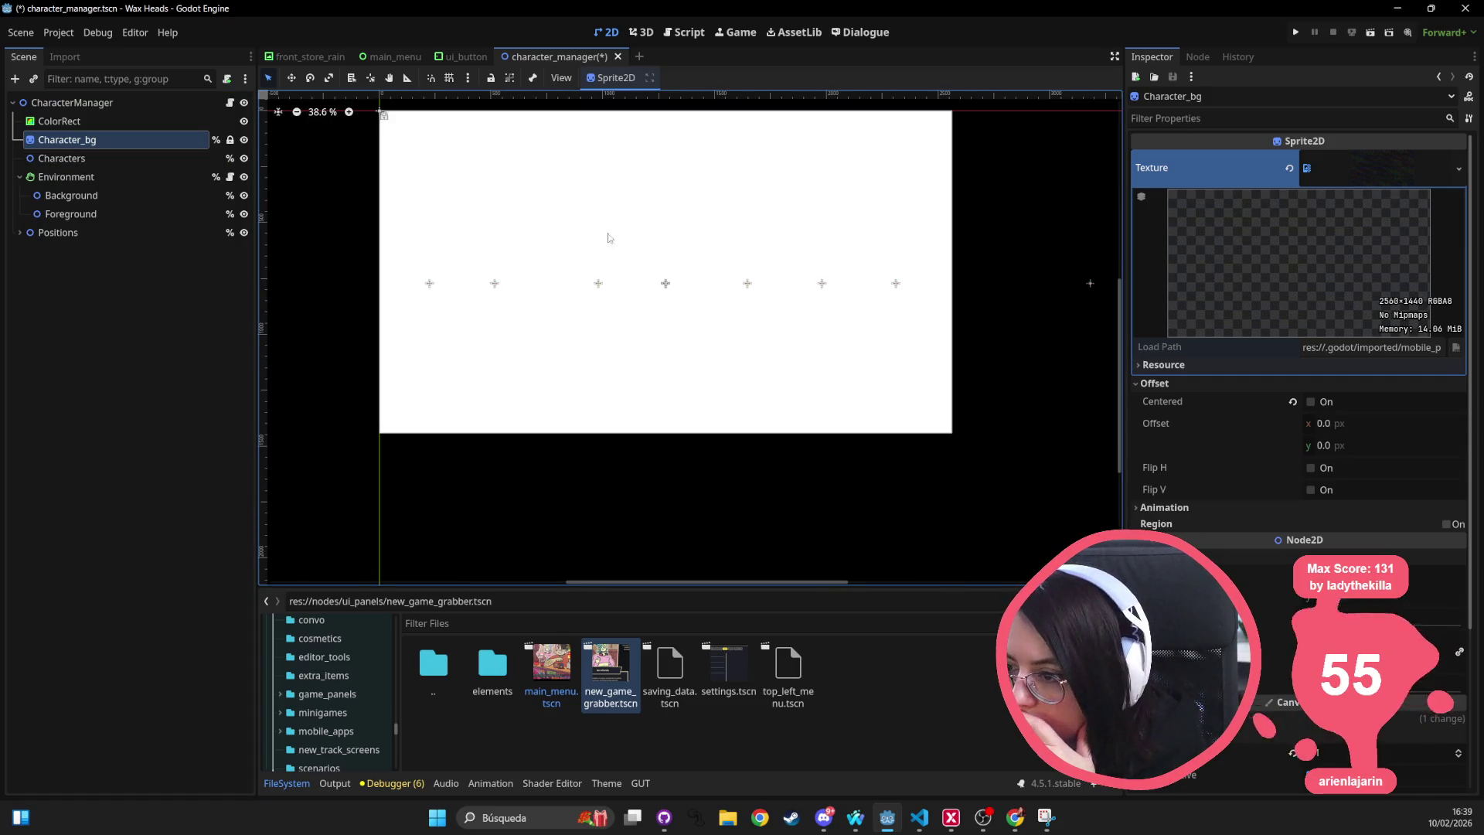
Toggle Character_bg's visibility off and on, then inspect ColorRect's colour.
click(243, 139)
click(243, 140)
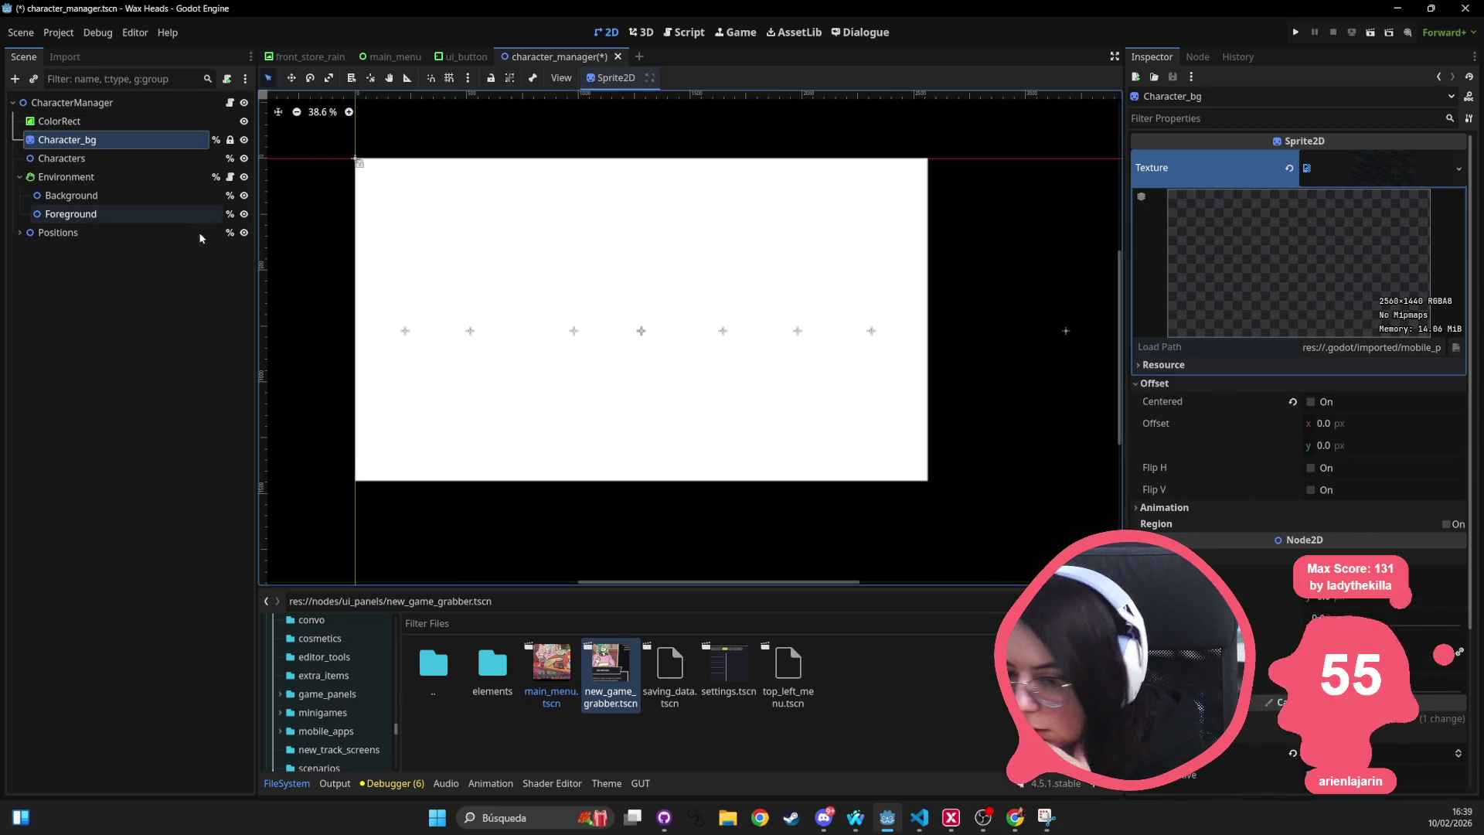
click(60, 121)
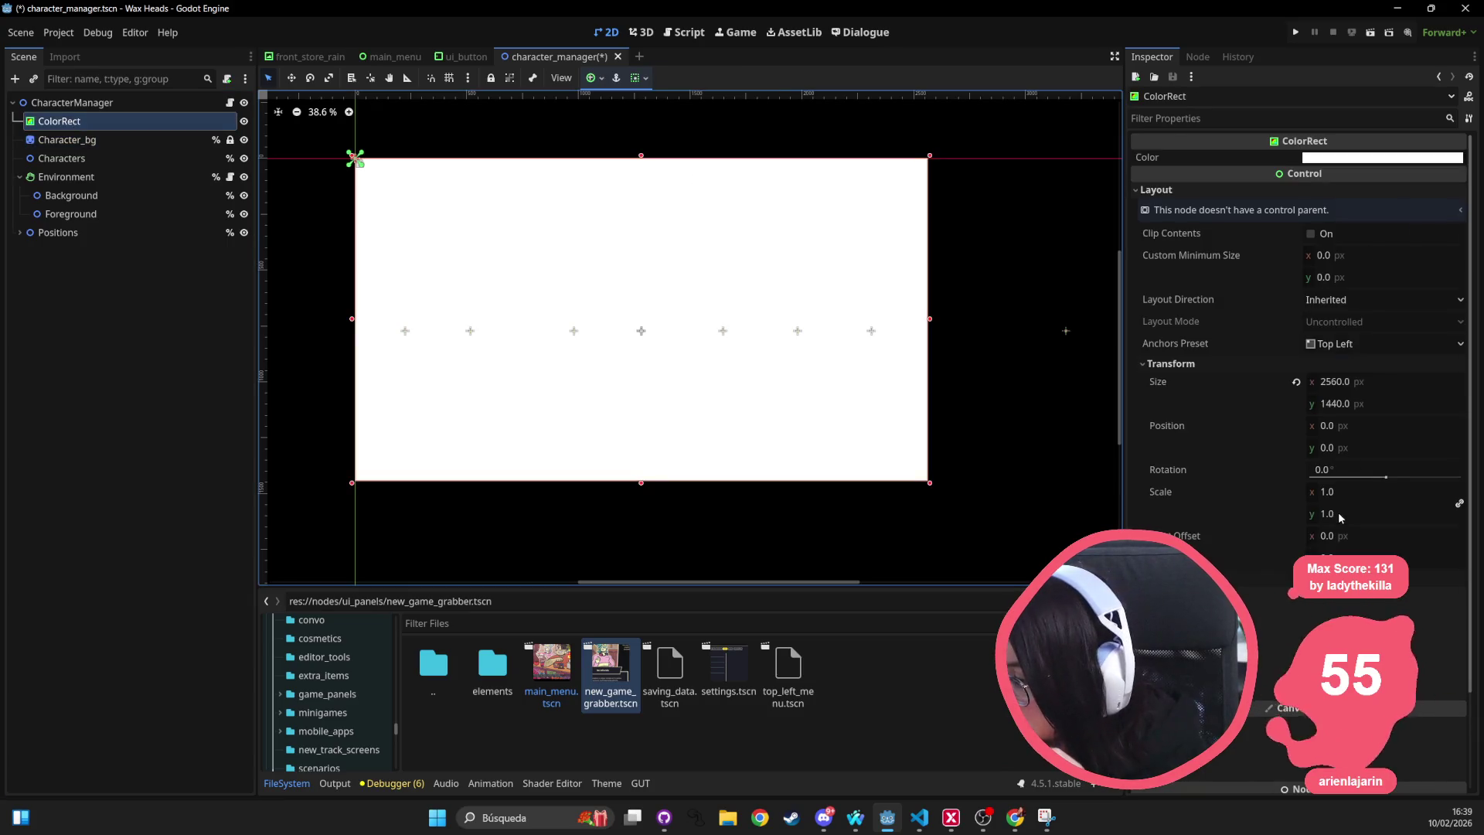
scroll(1298, 348, down, 3)
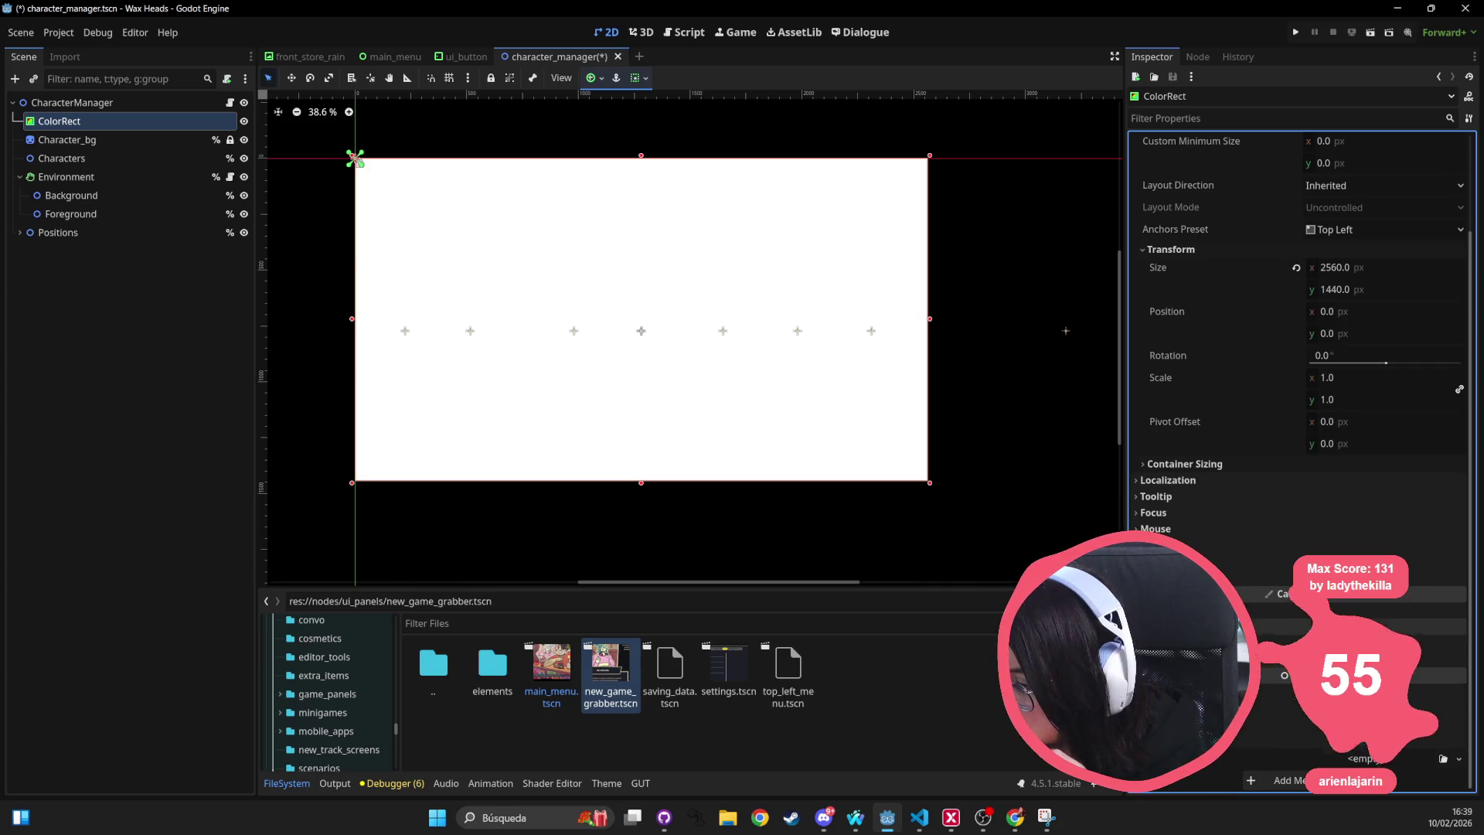
click(1436, 650)
key(Escape)
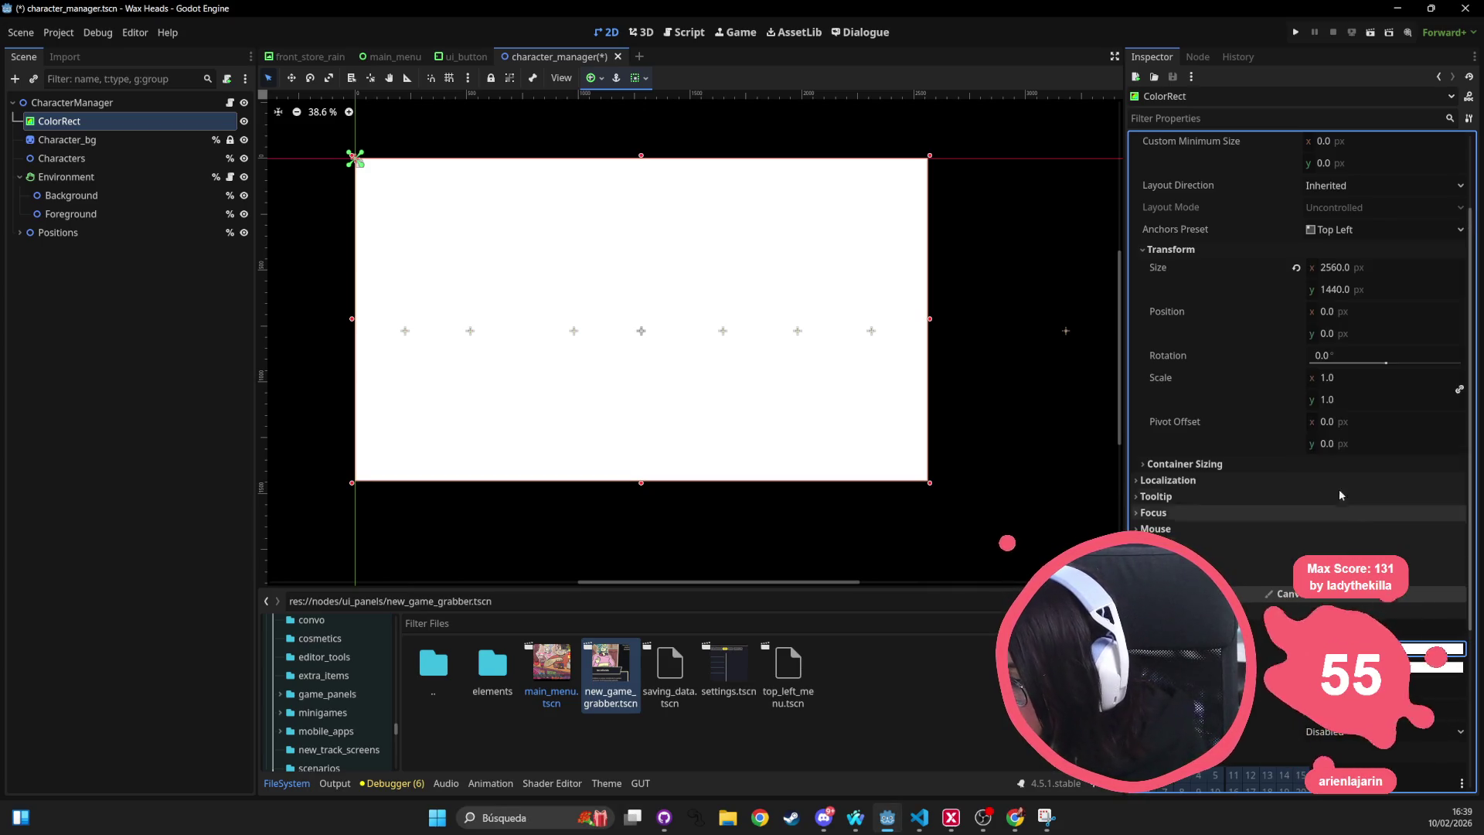
scroll(1237, 541, down, 2)
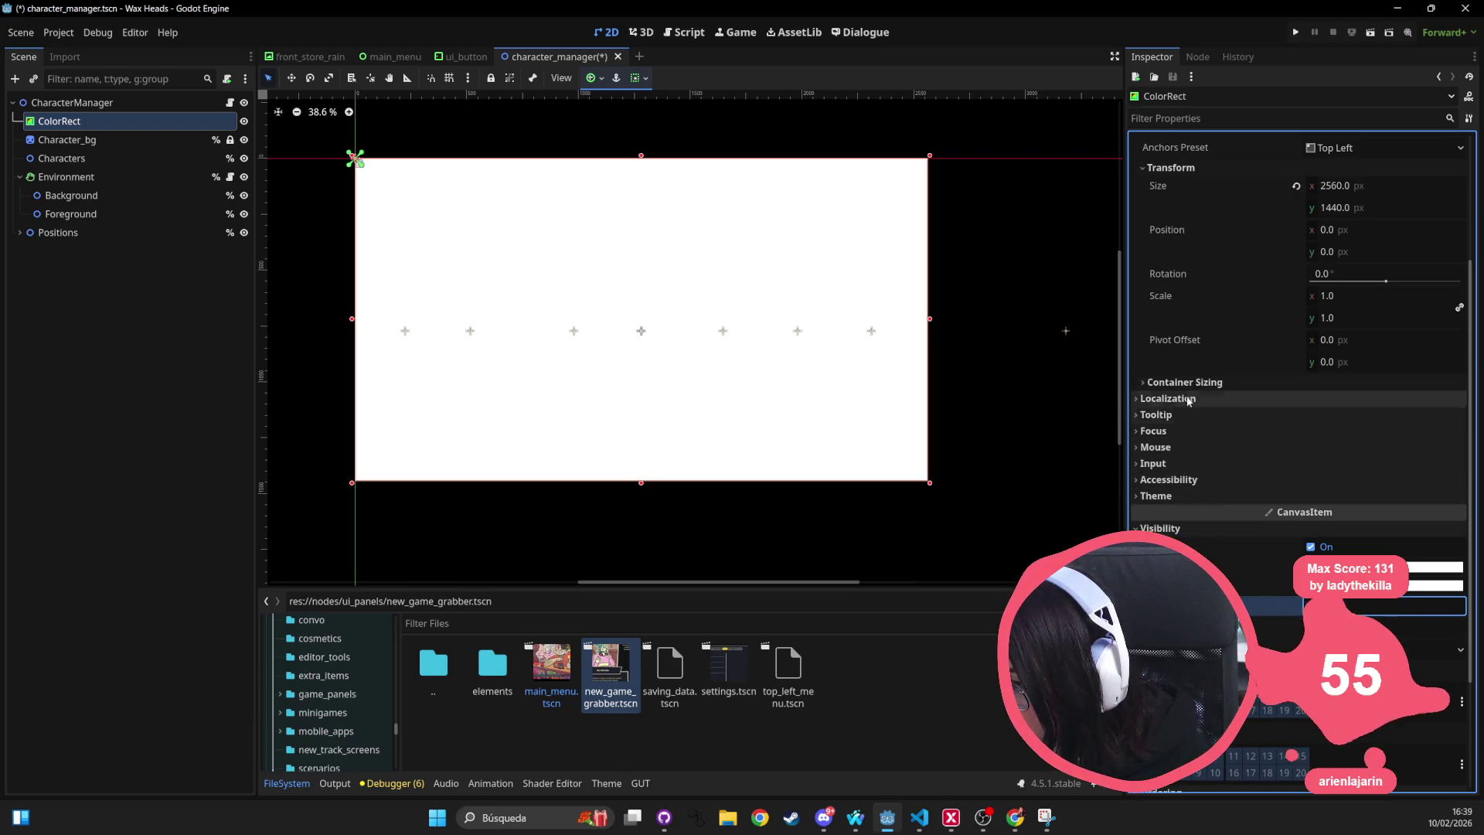
scroll(1232, 586, down, 2)
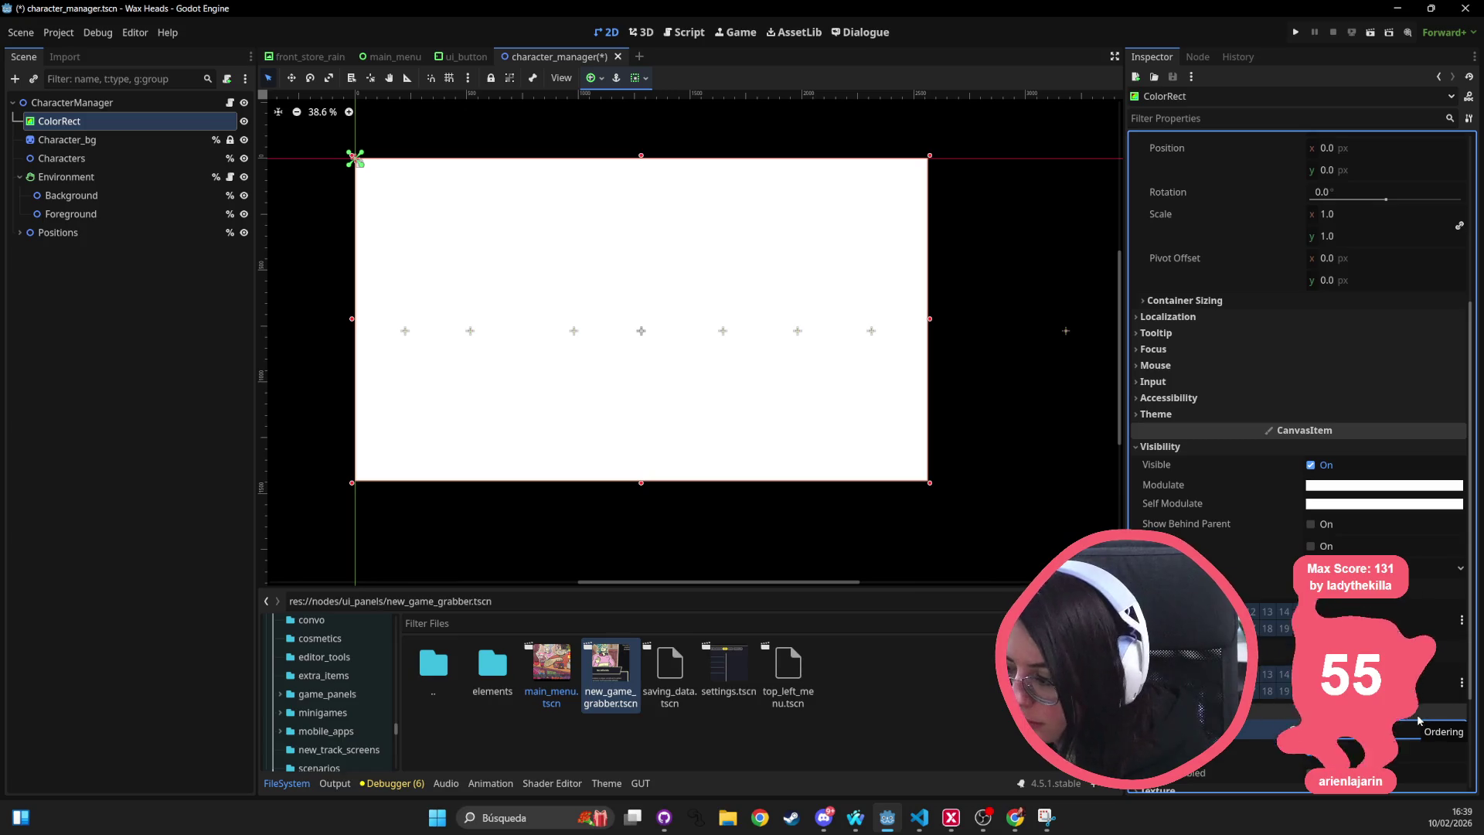
Turn on a CanvasItem display setting for Character_bg.
click(85, 141)
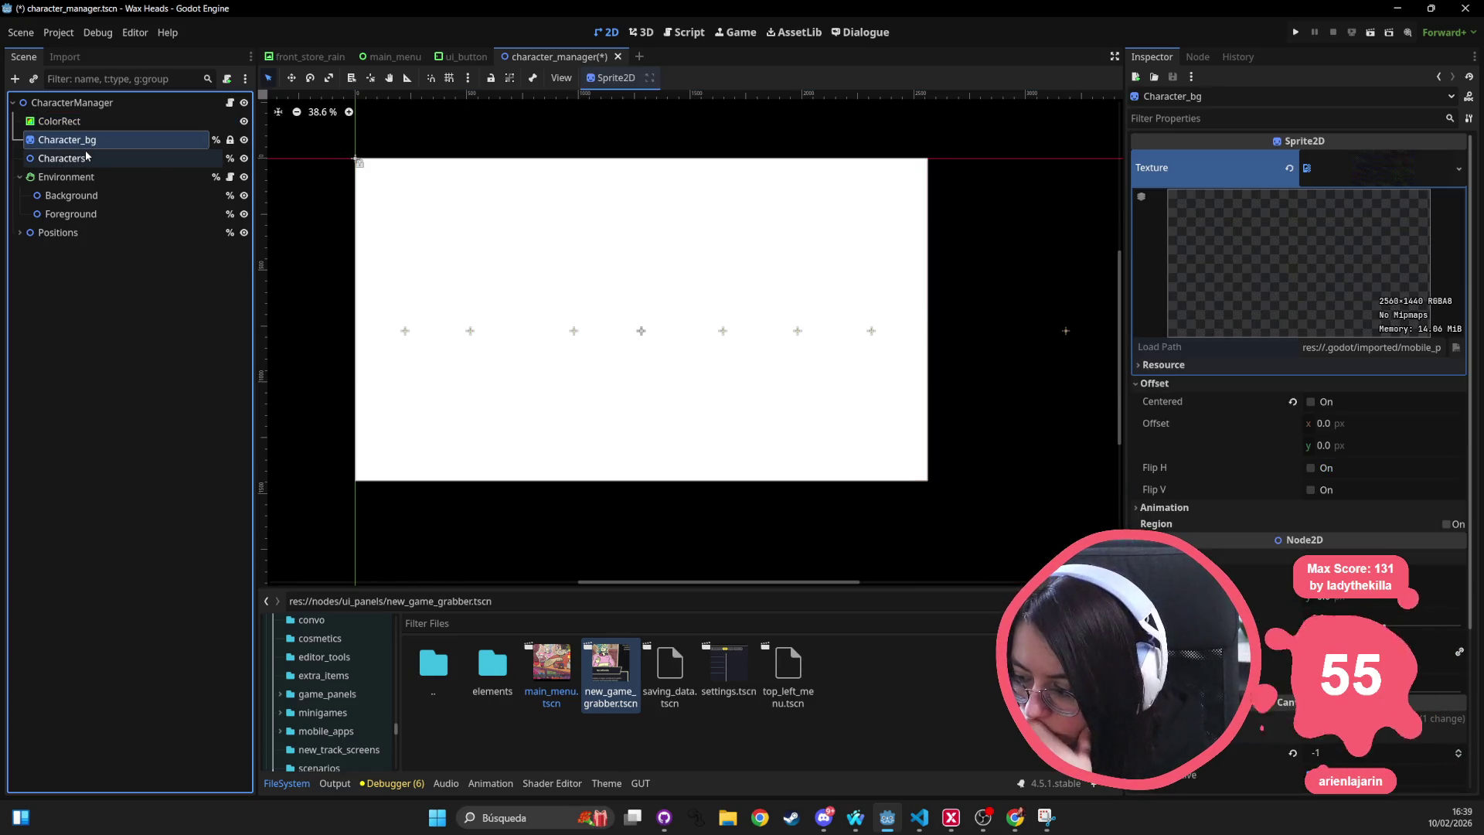
scroll(1225, 541, down, 4)
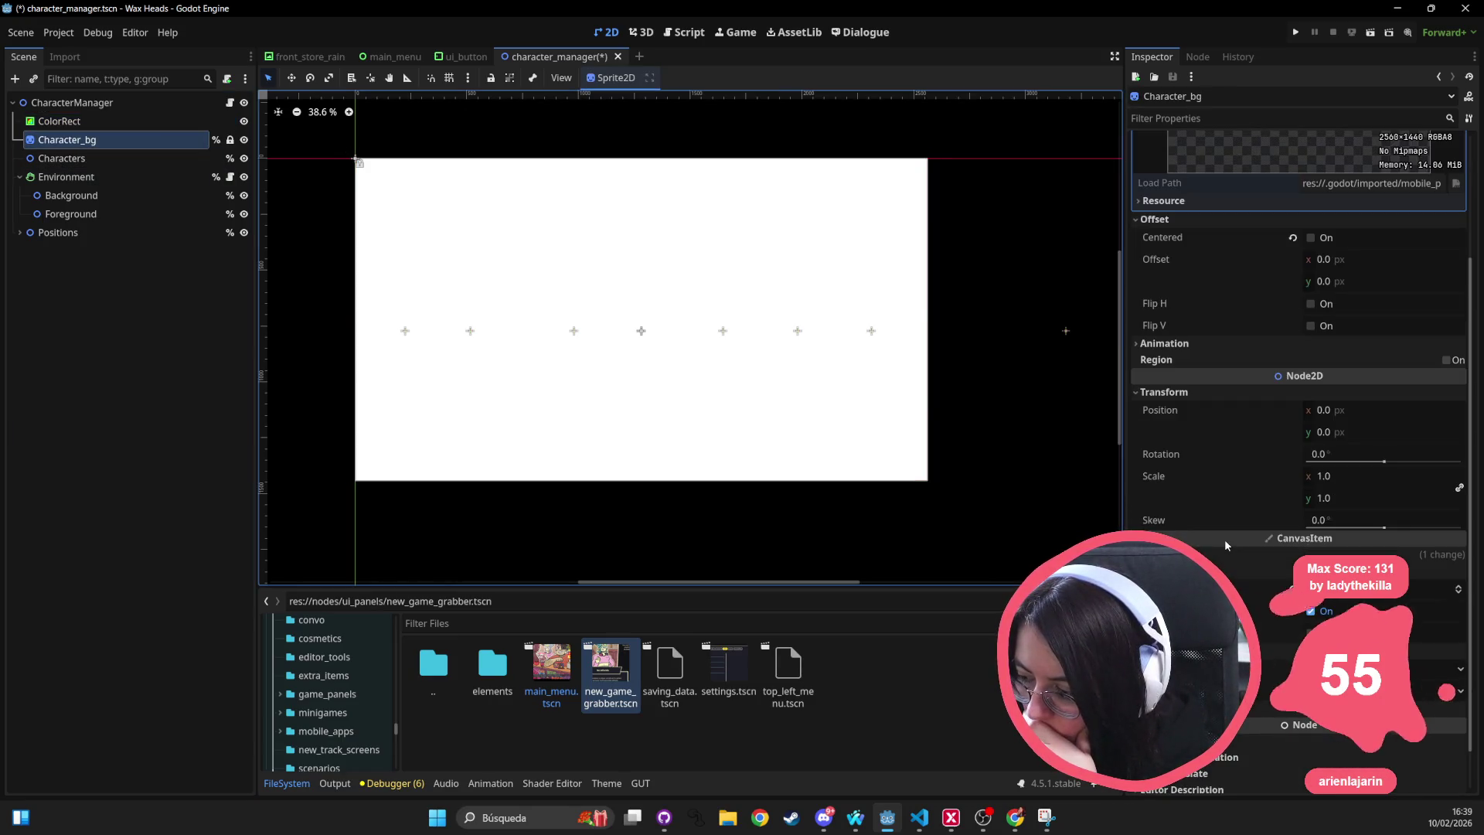
click(1310, 611)
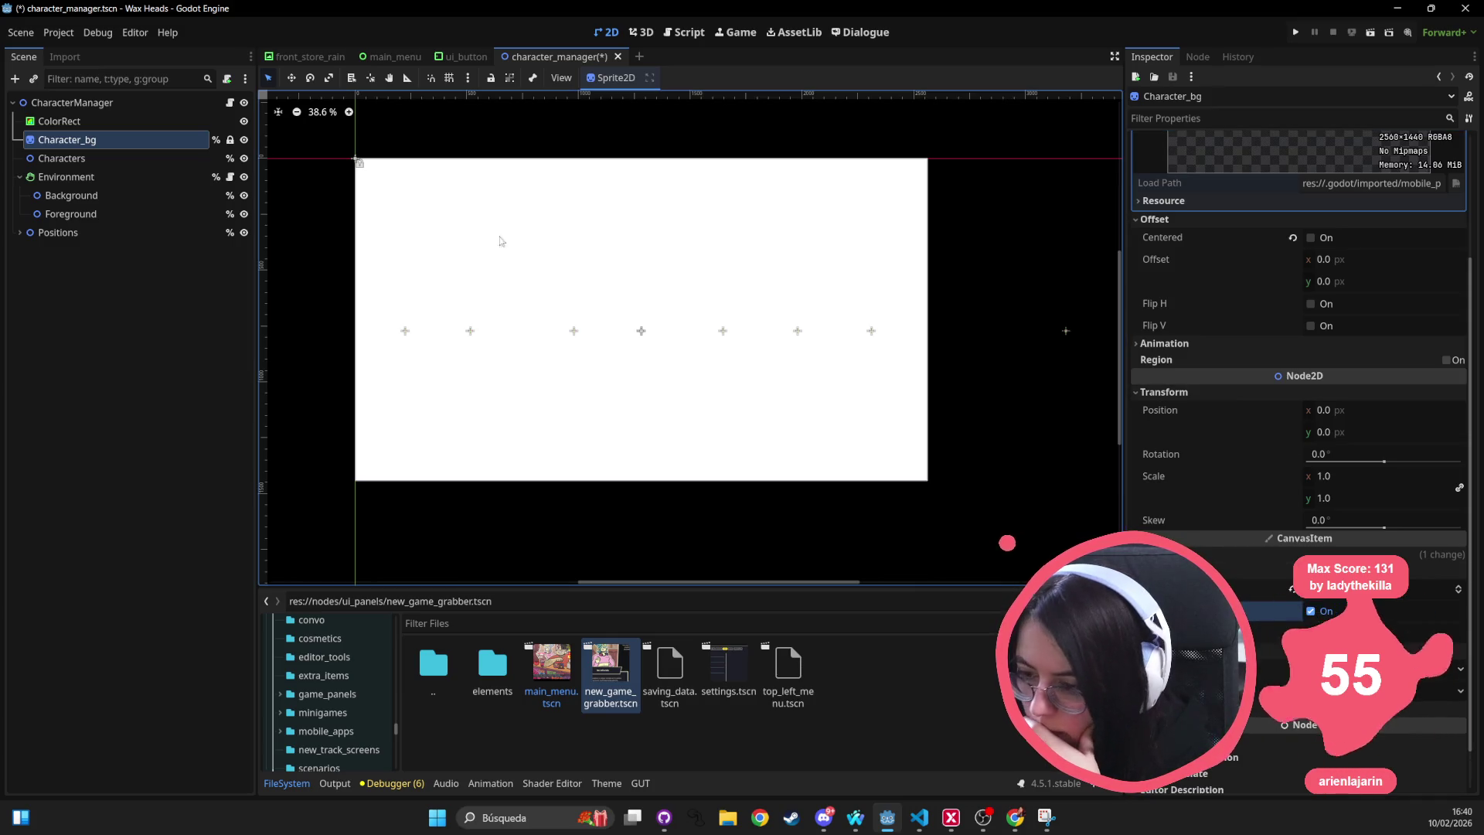
Hide the Characters node and reposition ColorRect in the scene tree.
click(62, 158)
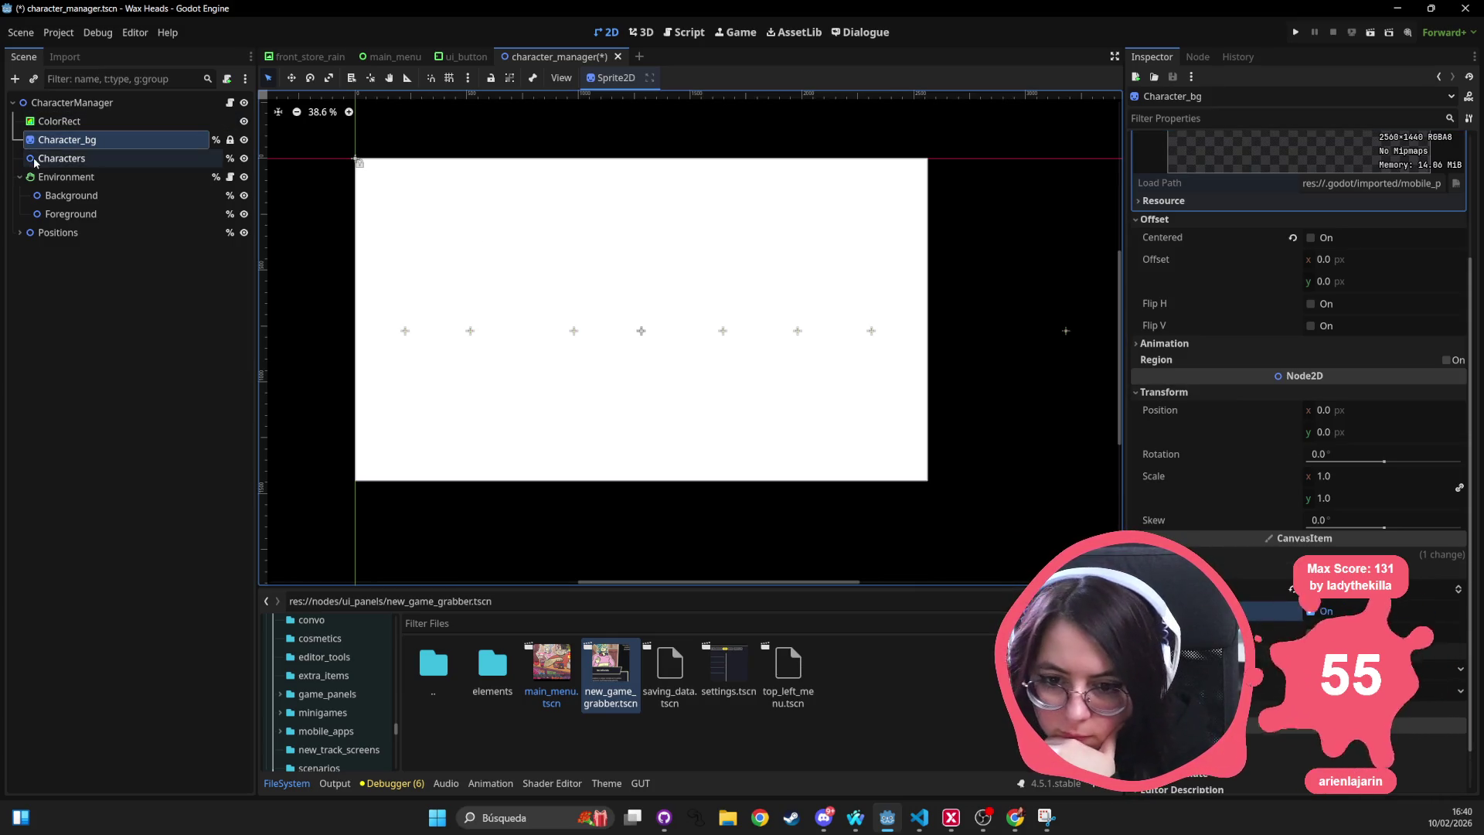
click(244, 158)
mouse_move(82, 122)
mouse_down()
mouse_move(77, 158)
mouse_move(92, 116)
mouse_up()
Toggle Character_bg's Centered option on and back off.
click(153, 139)
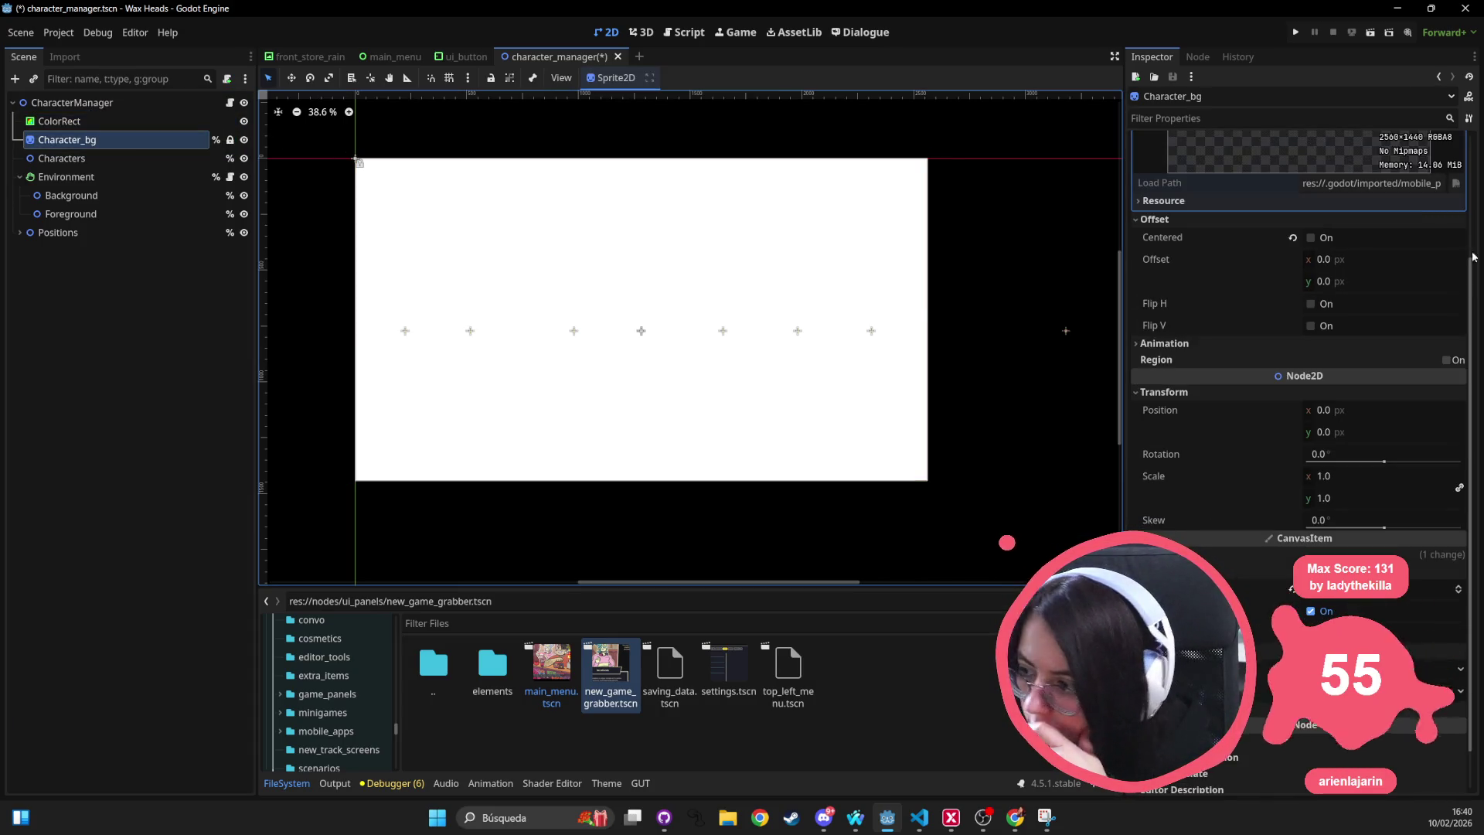
scroll(1362, 150, up, 3)
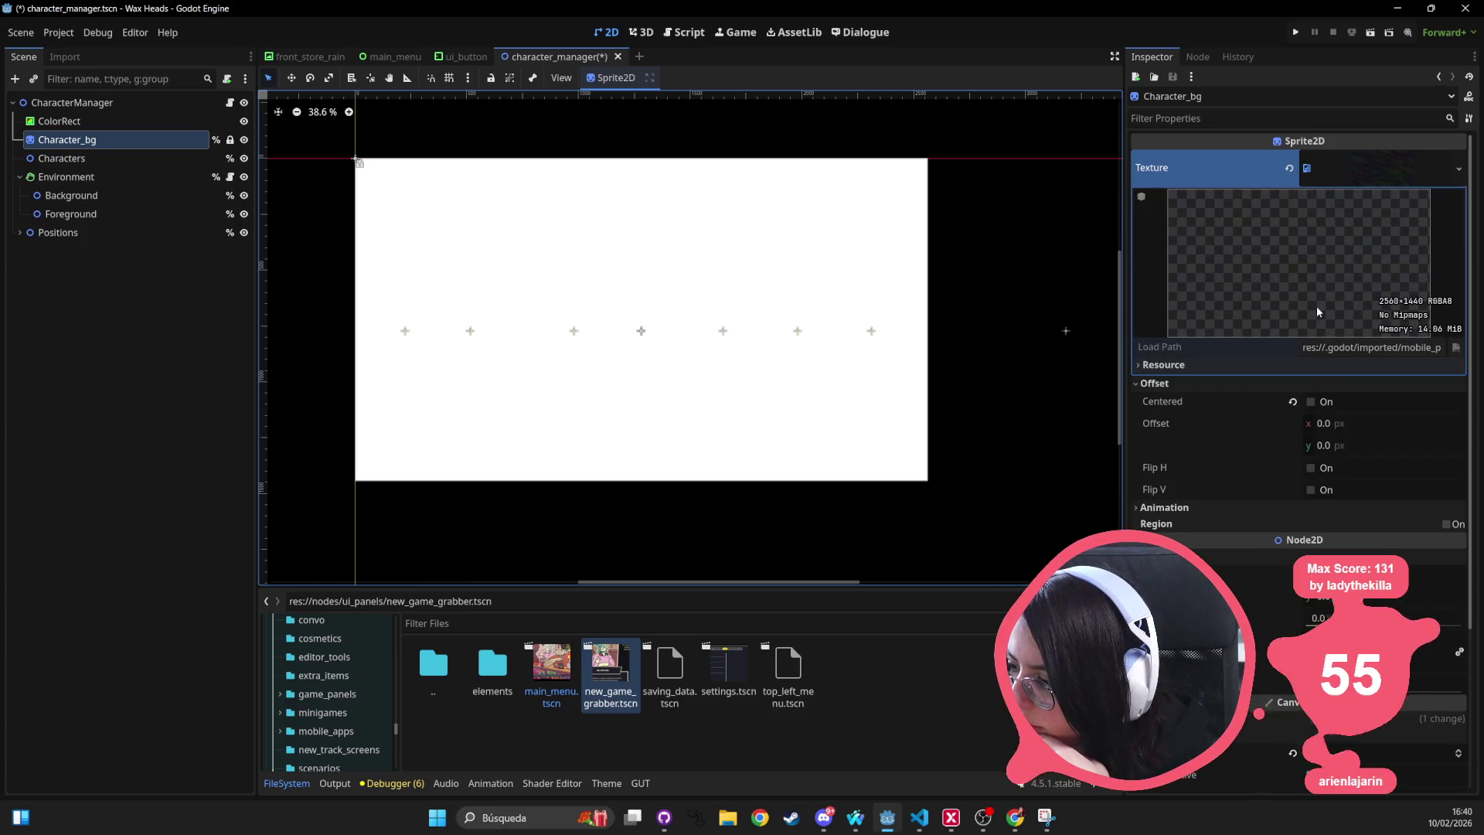
click(1311, 402)
click(1312, 402)
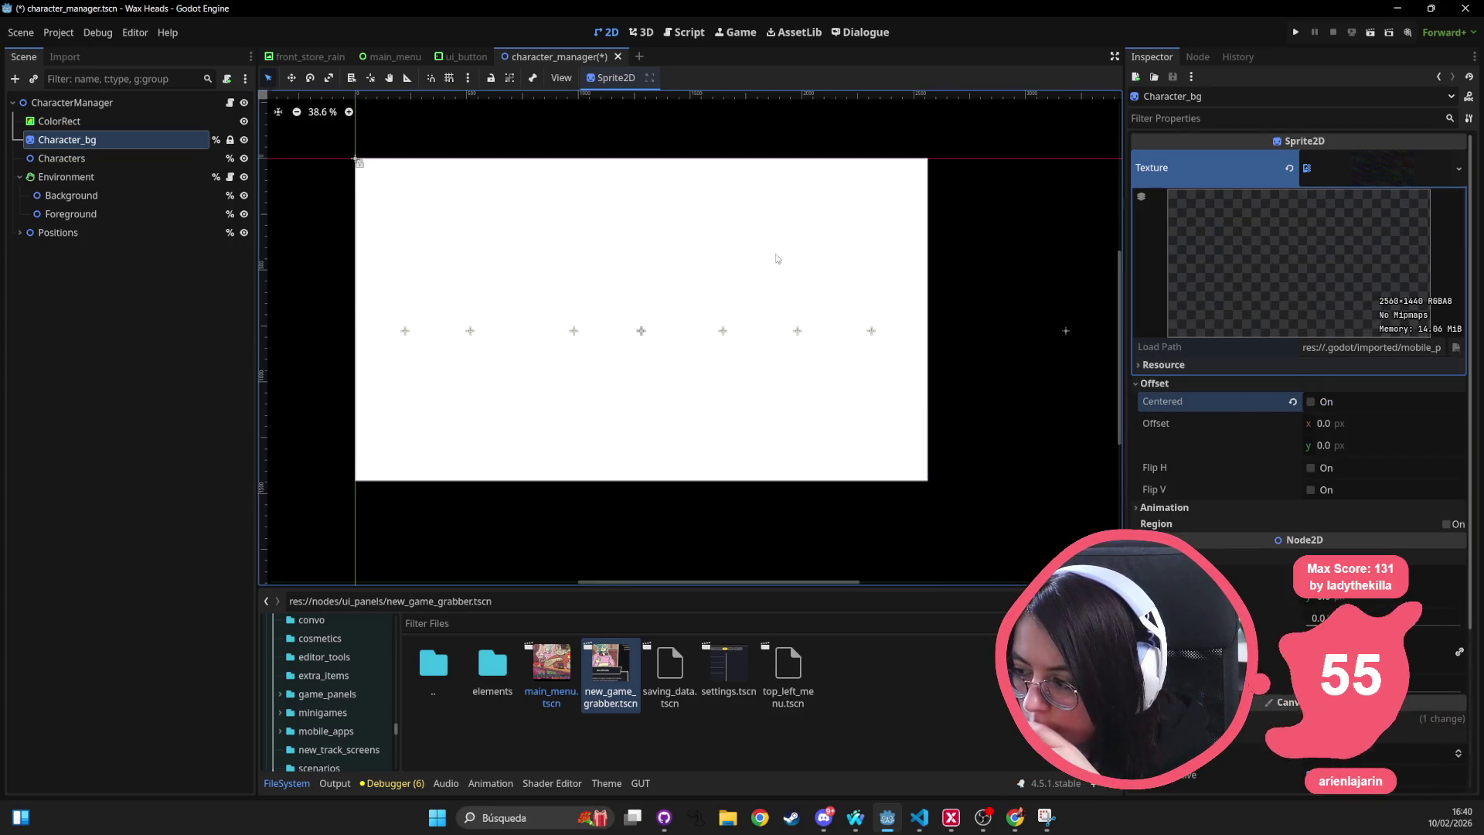
scroll(443, 196, down, 3)
scroll(445, 197, up, 3)
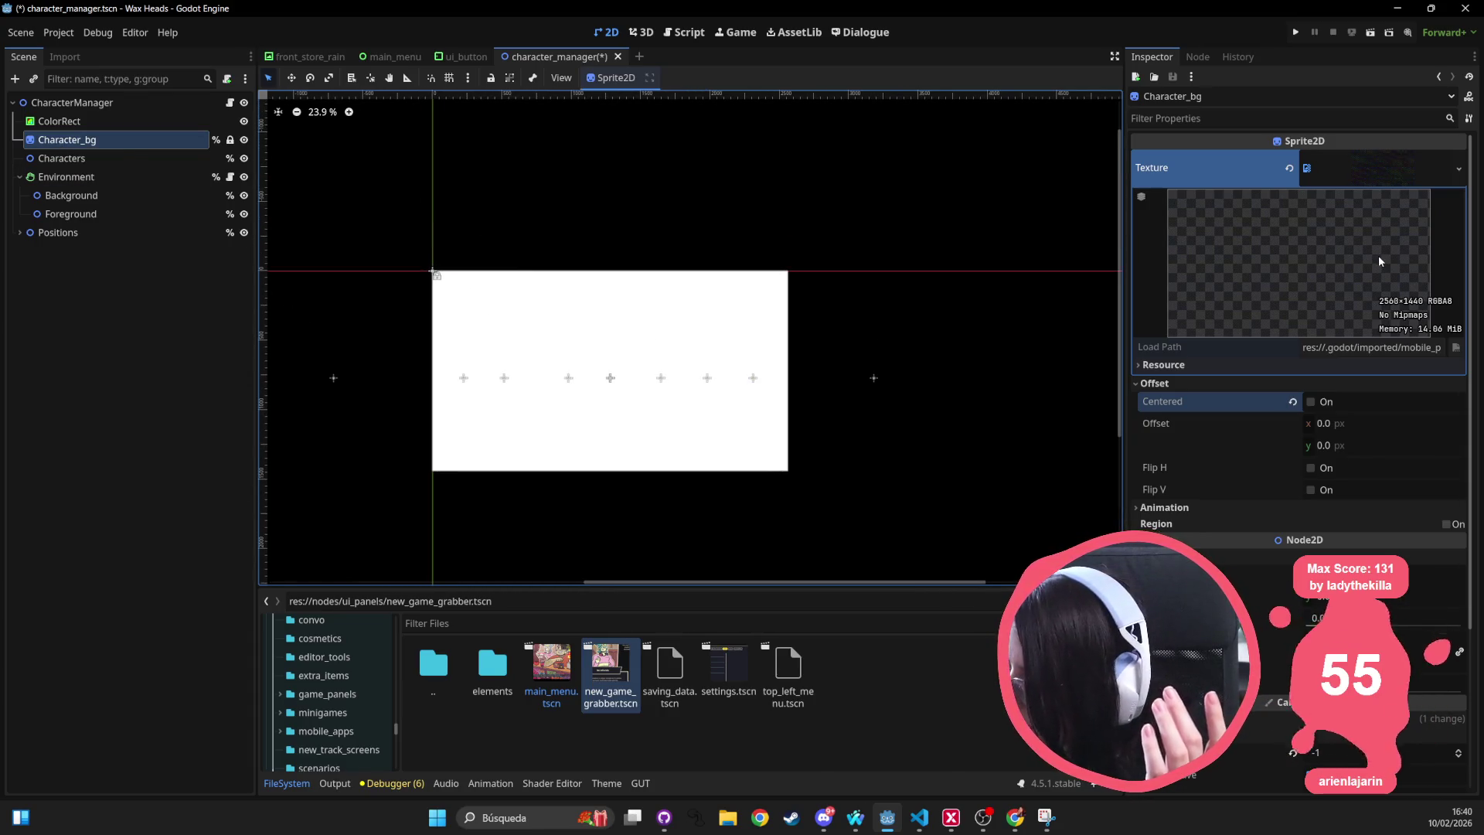
scroll(1381, 524, down, 3)
scroll(1242, 570, down, 1)
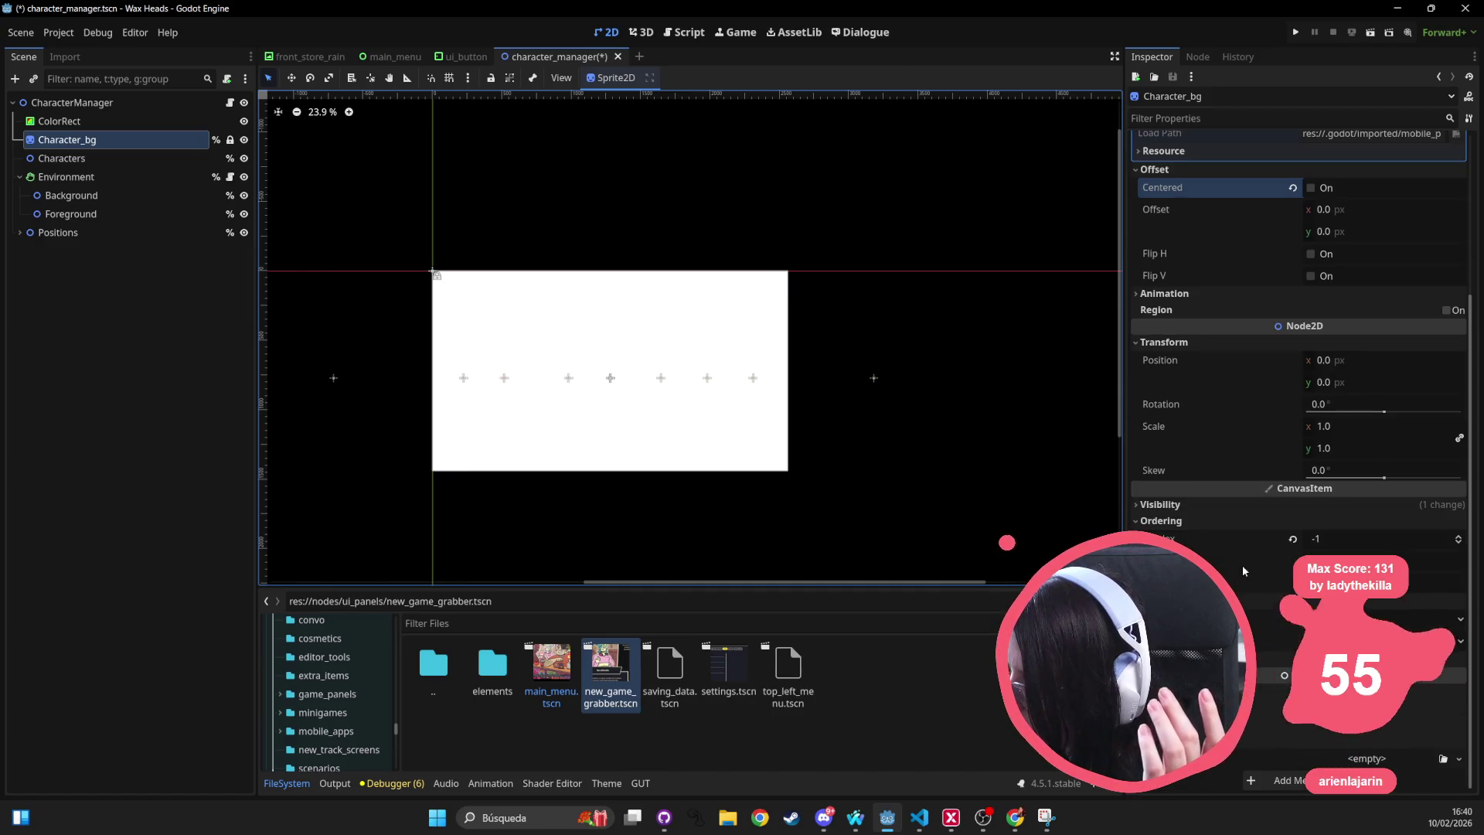
Expand Character_bg's Visibility settings and reselect the Character_bg node.
click(1211, 510)
click(1292, 543)
click(895, 377)
scroll(598, 349, up, 15)
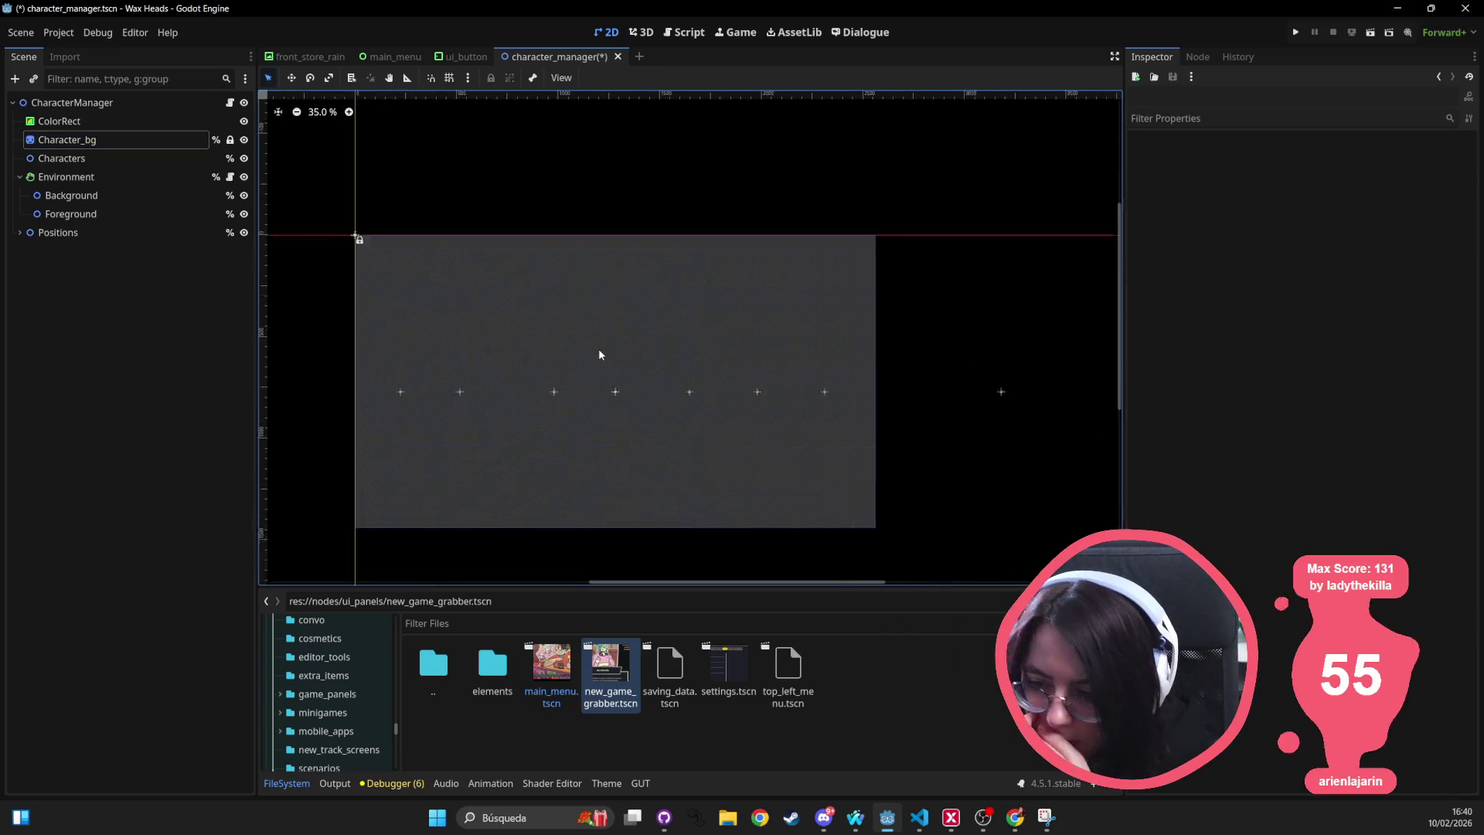
scroll(572, 429, down, 12)
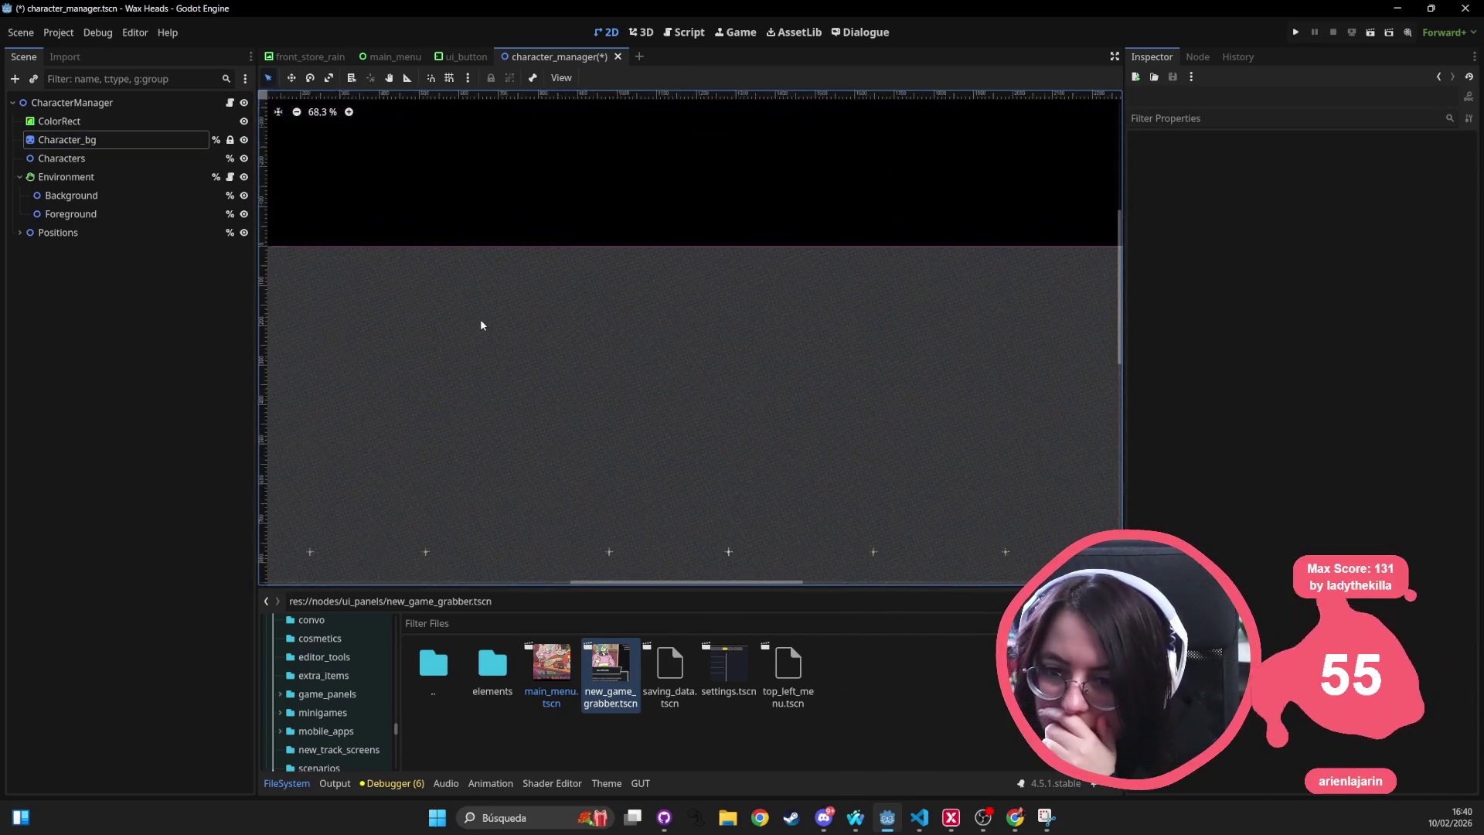
click(118, 139)
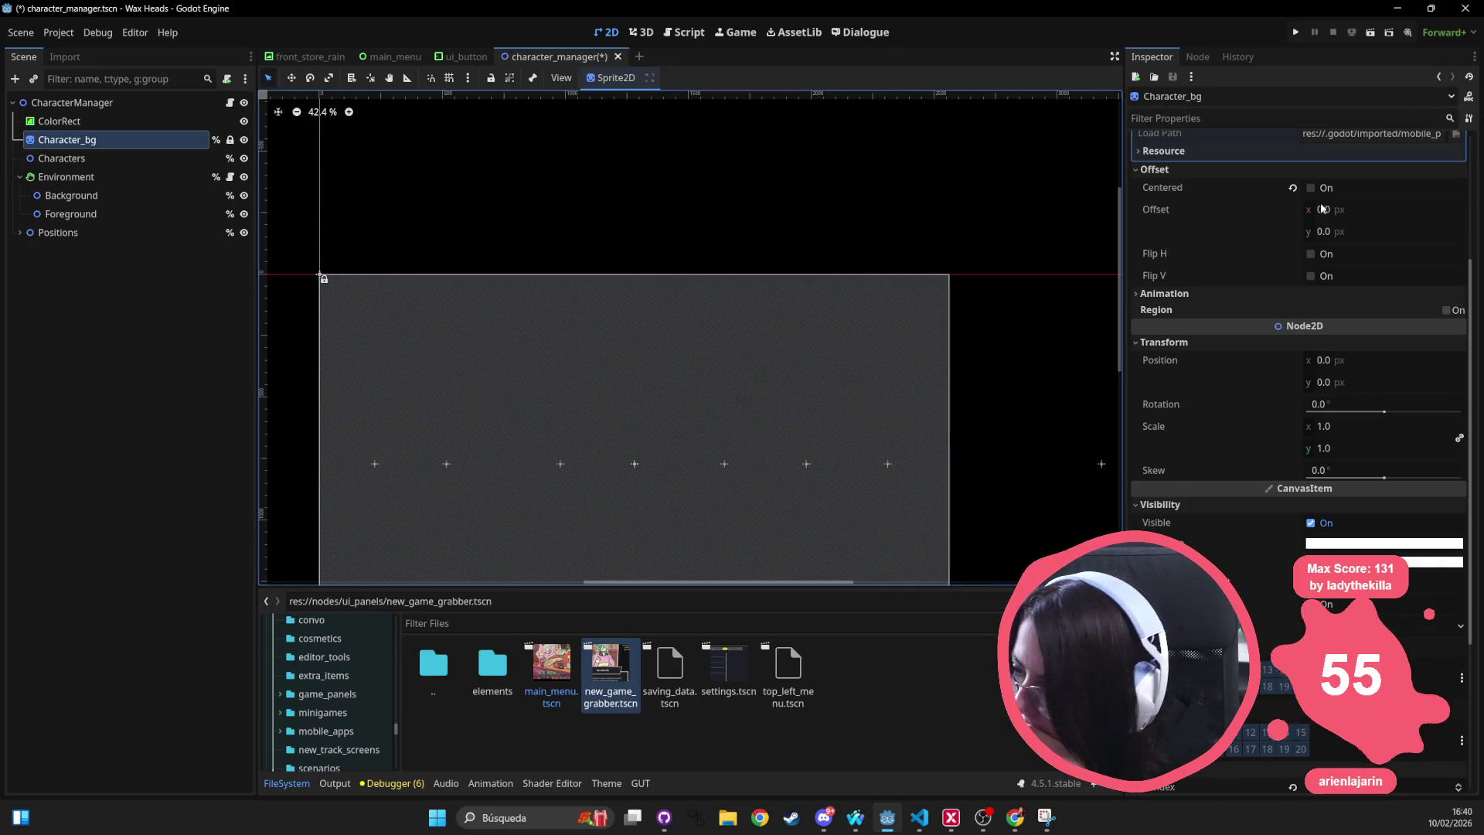
scroll(1257, 261, up, 5)
scroll(1326, 313, down, 8)
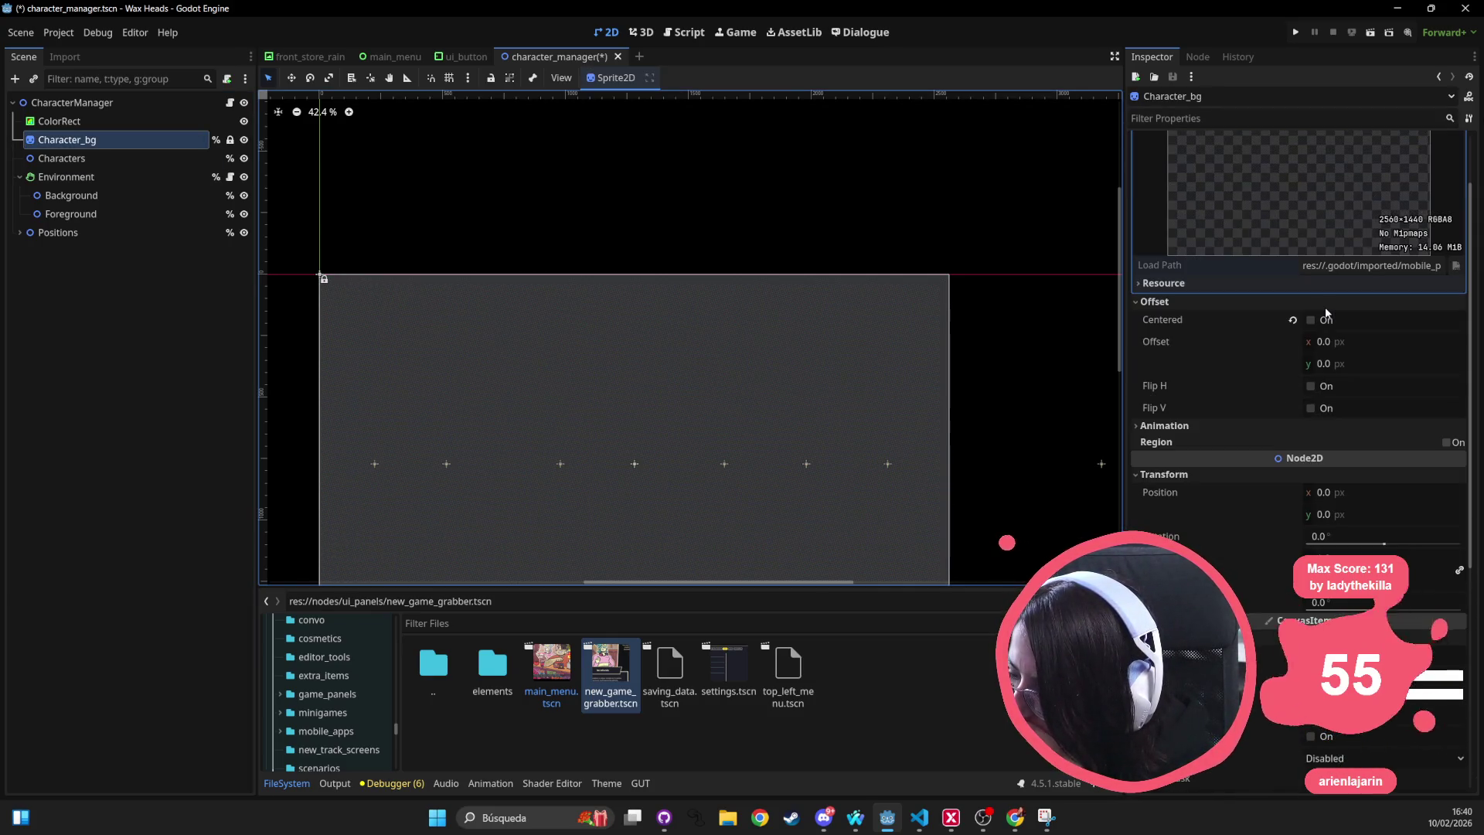
scroll(1326, 312, up, 8)
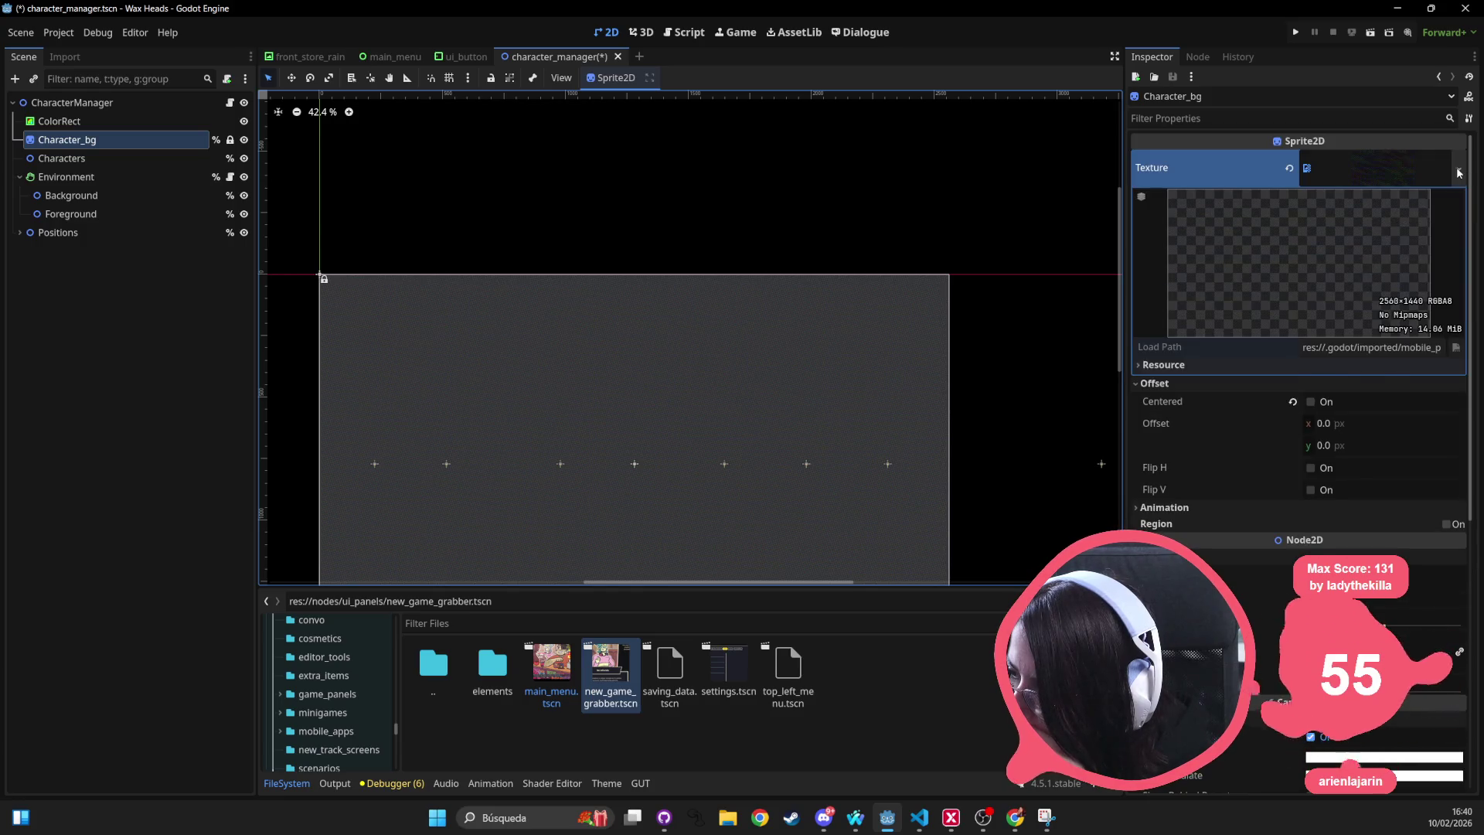
Quick Load the 256×256 mobile_phone tile texture into Character_bg's Texture slot.
click(1458, 167)
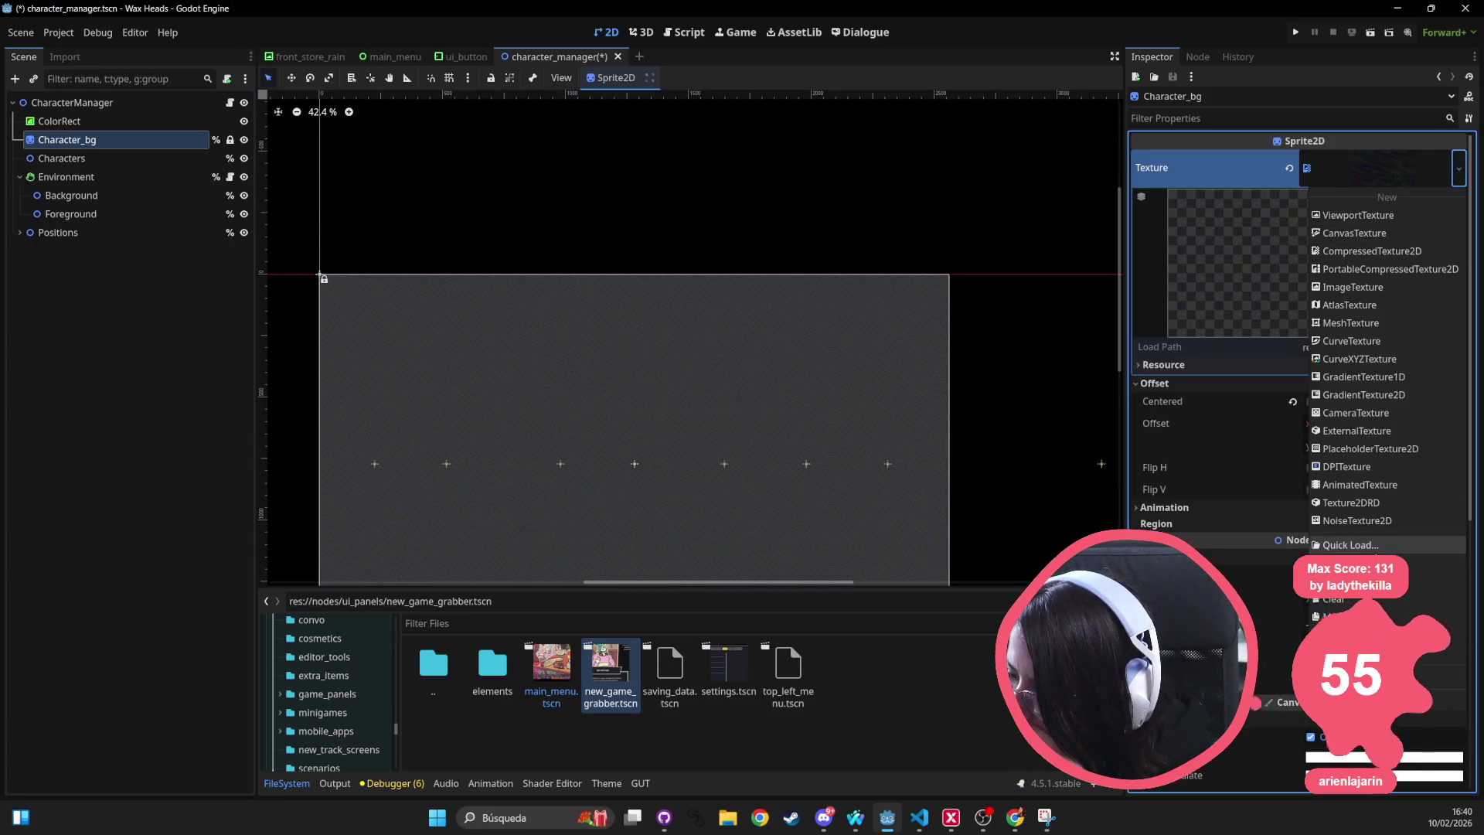
click(1351, 545)
text(tile)
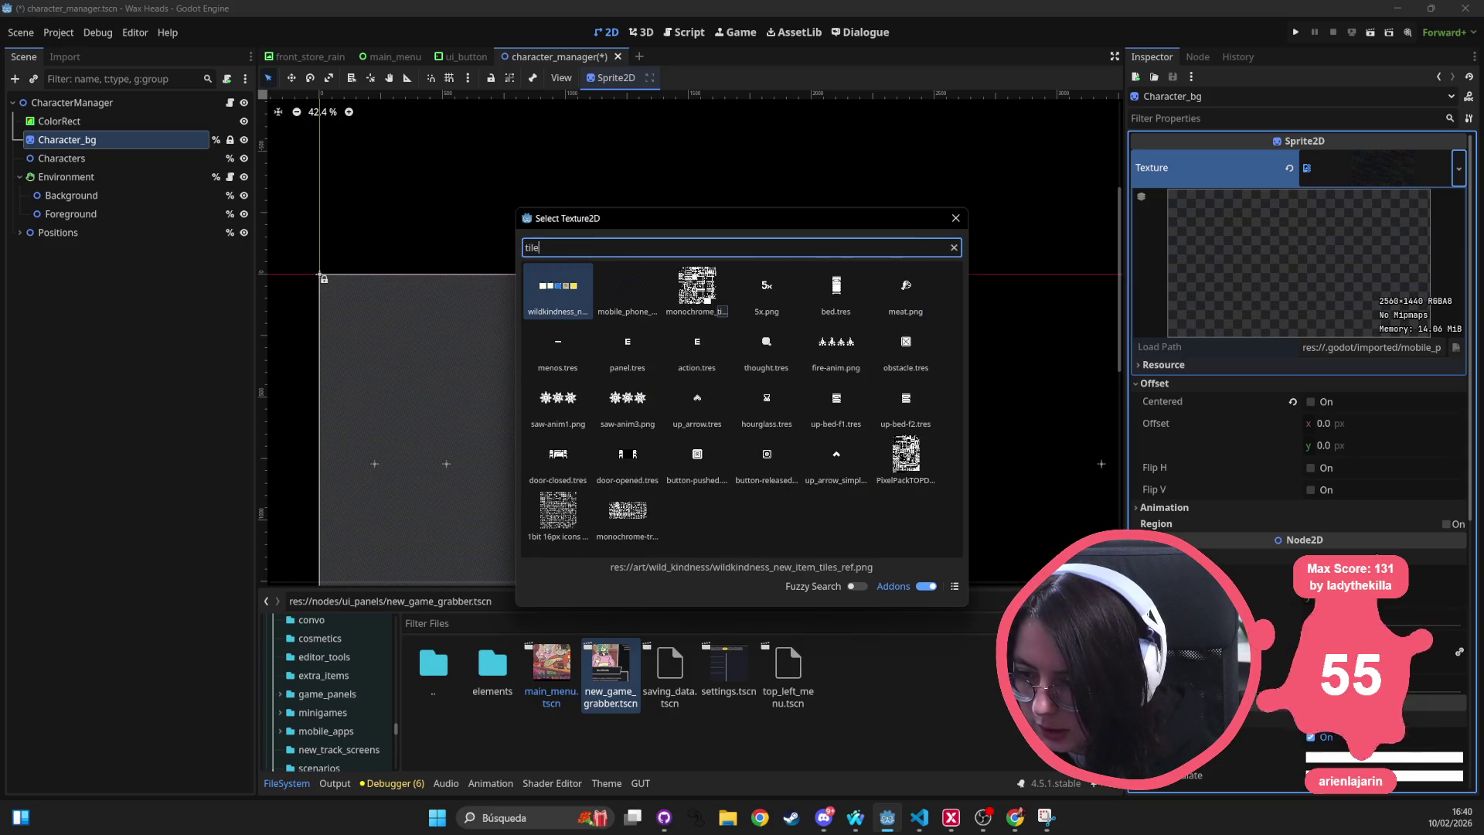
key(Right)
key(Return)
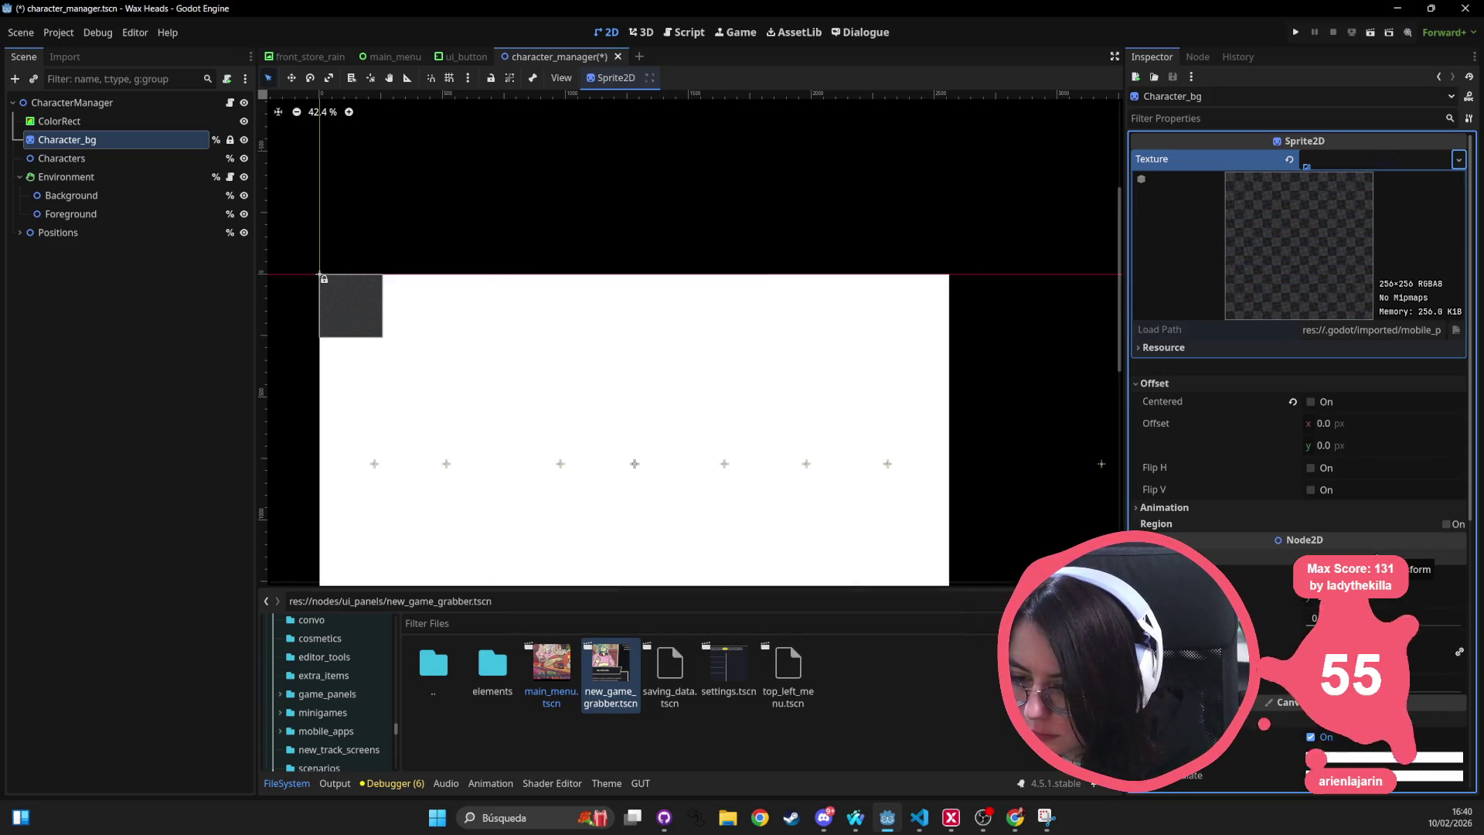
scroll(1301, 432, down, 5)
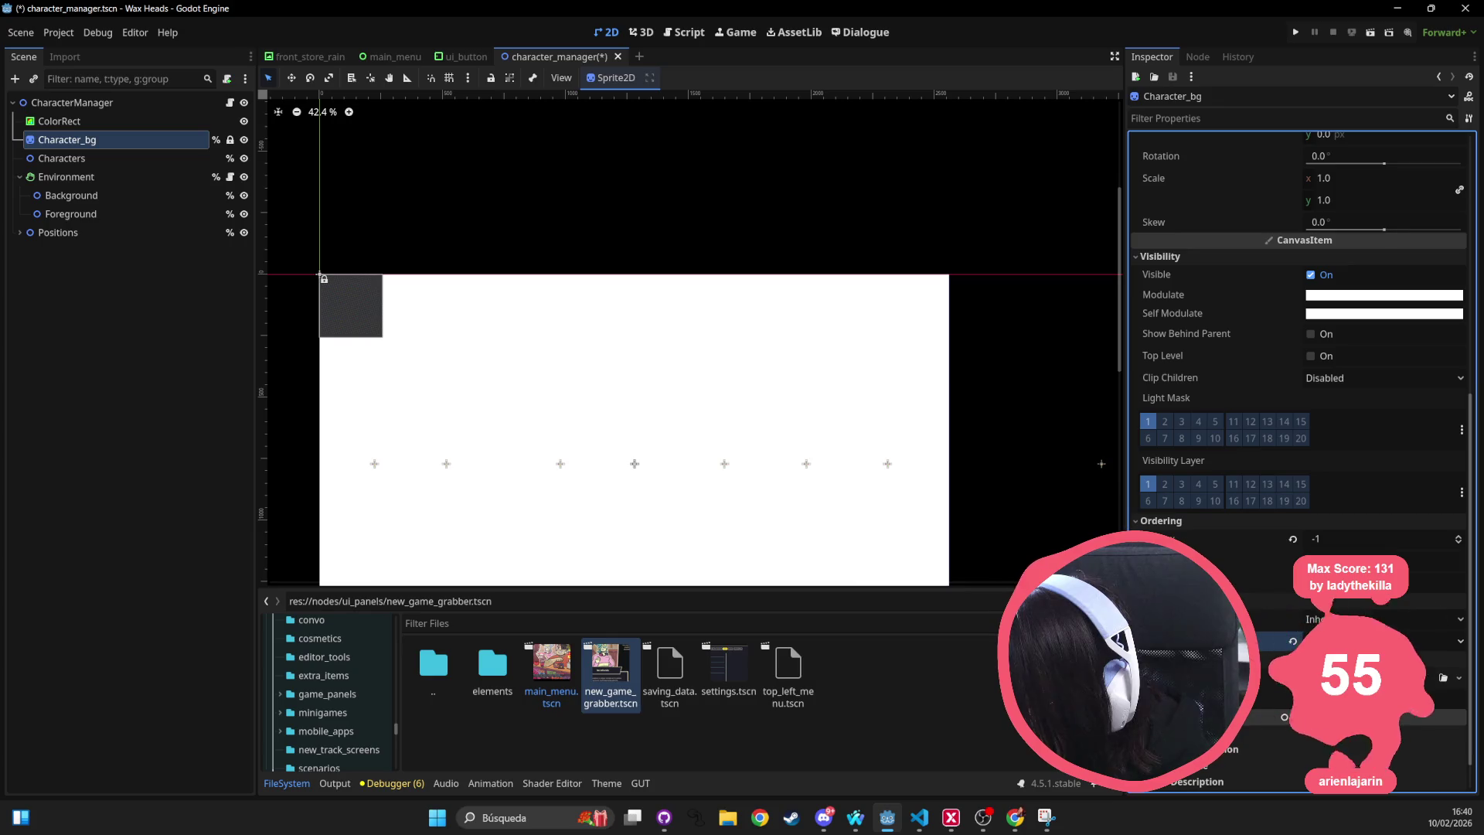
scroll(434, 215, down, 5)
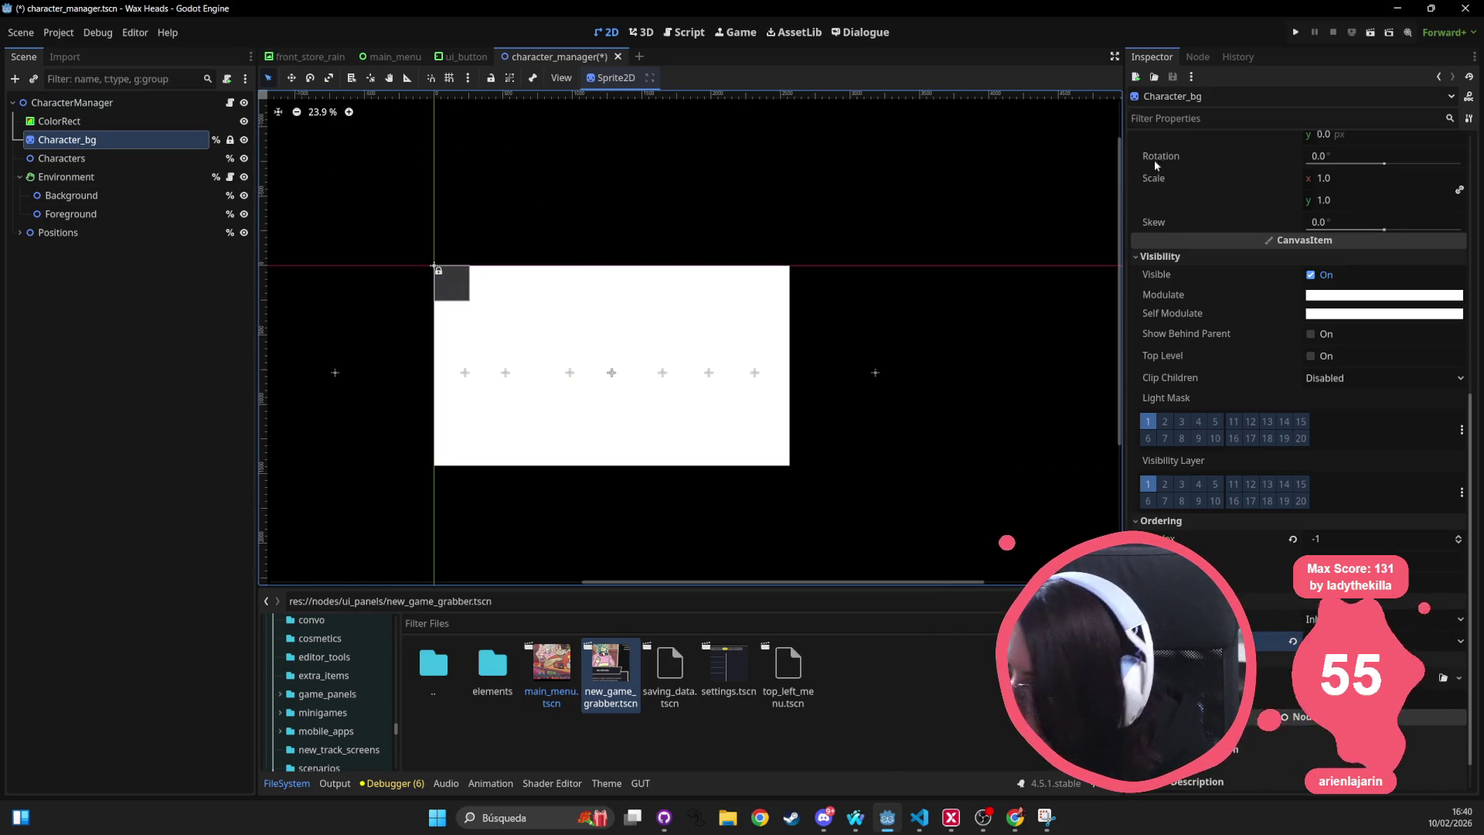
scroll(1335, 212, up, 5)
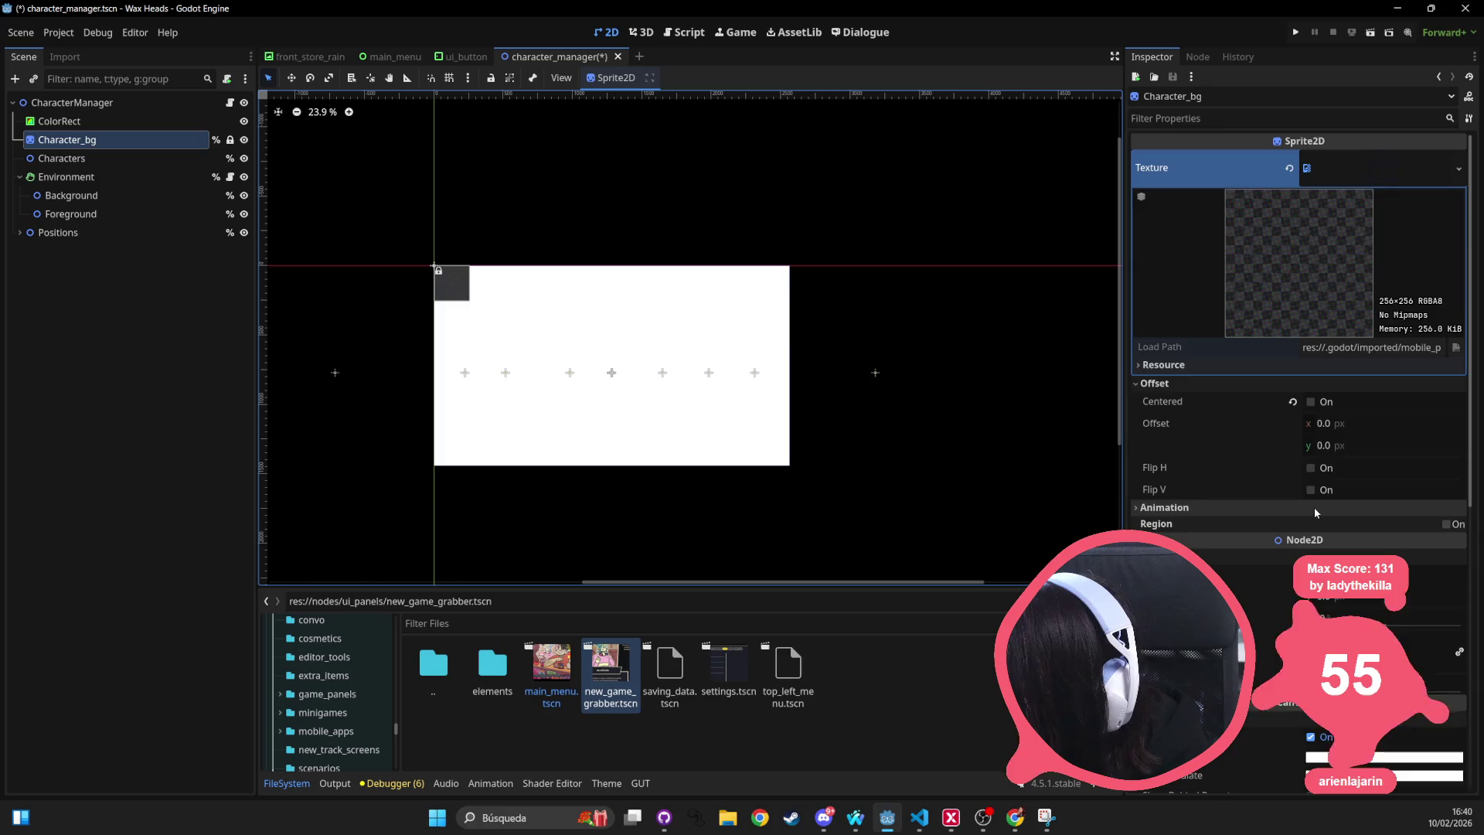
scroll(1316, 507, down, 2)
click(1368, 494)
text(2560)
key(Tab)
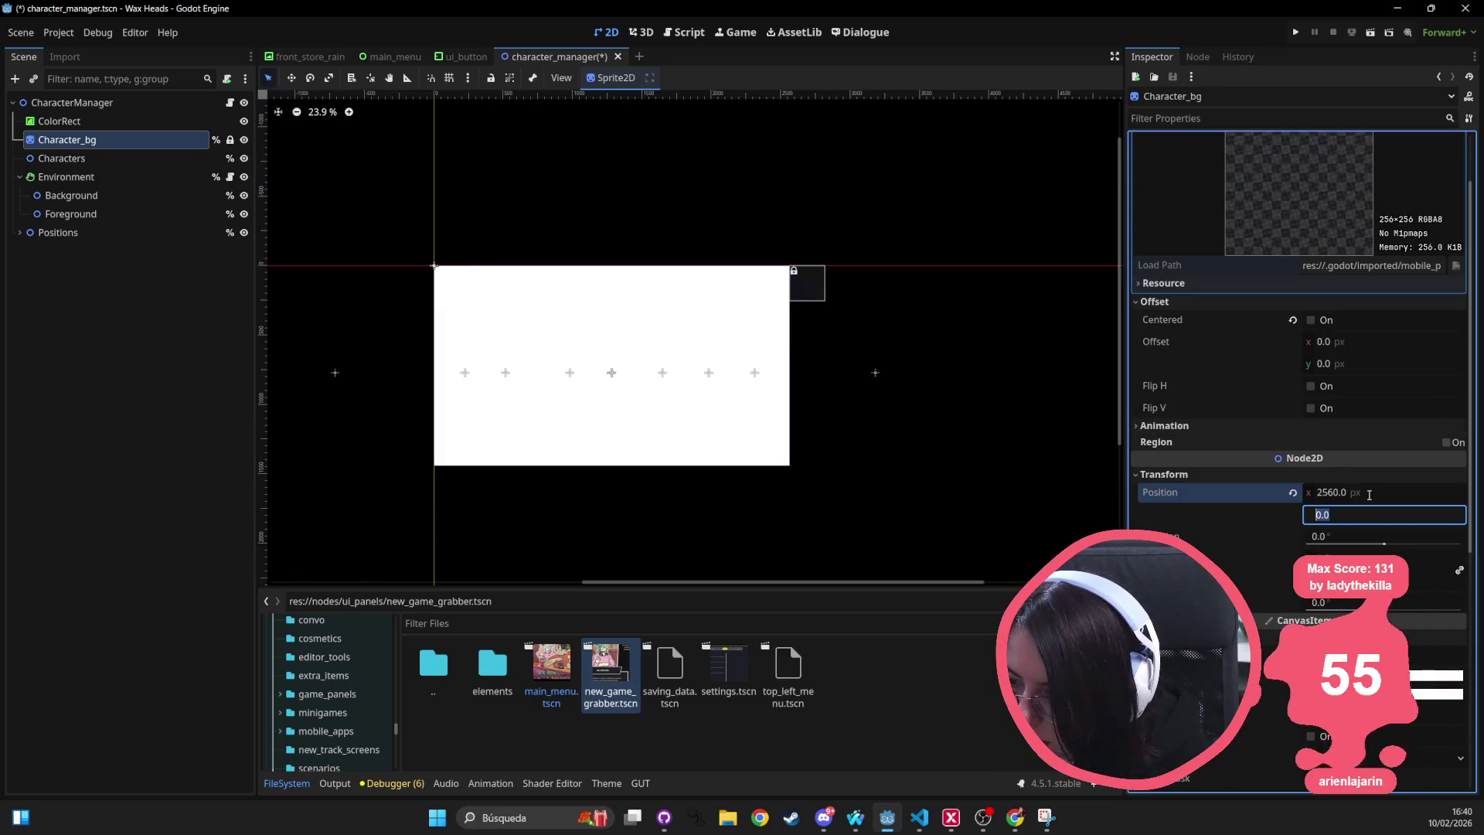
key(BackSpace)
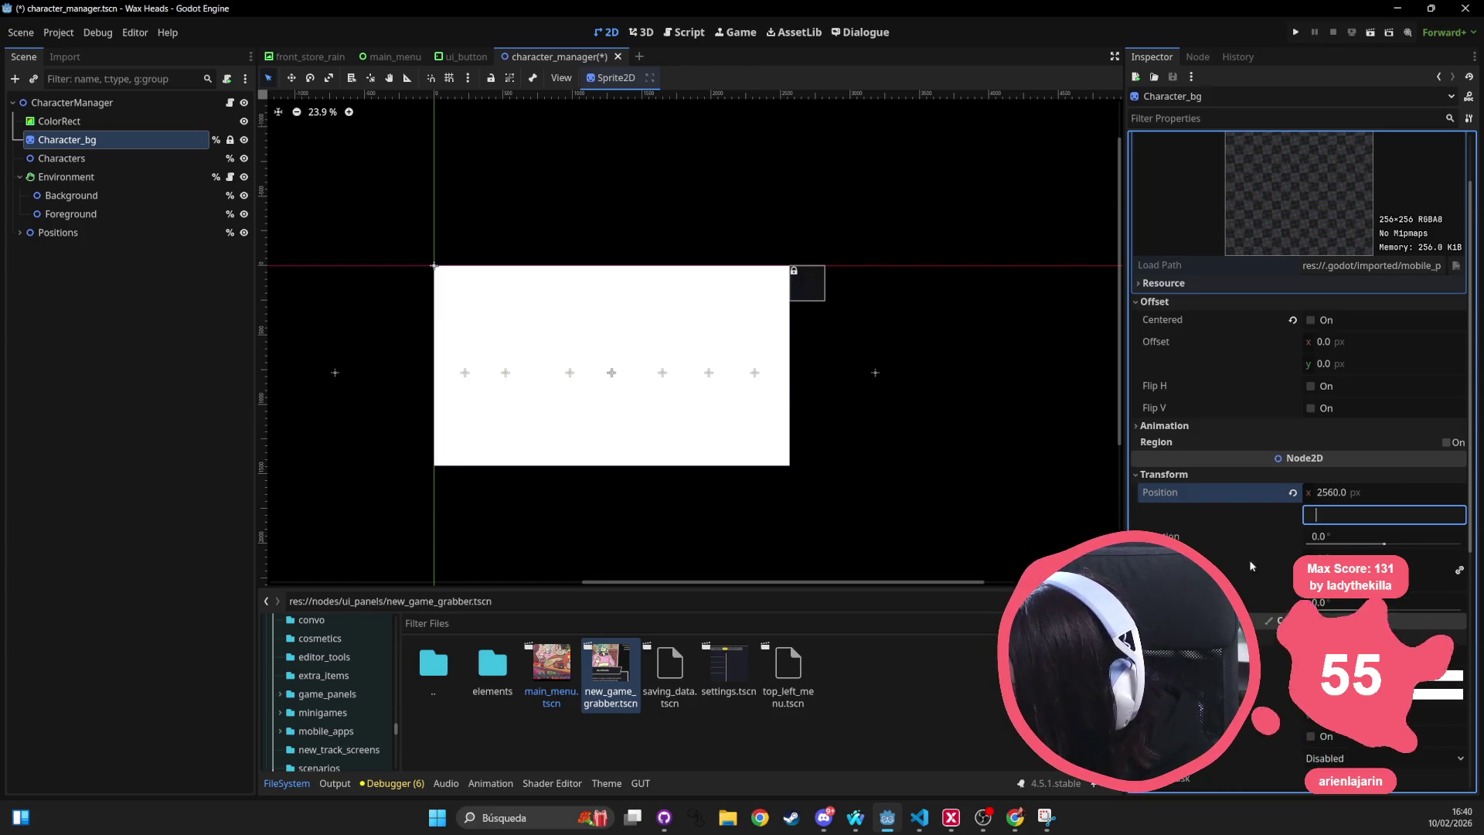
click(855, 253)
key(ctrl+z)
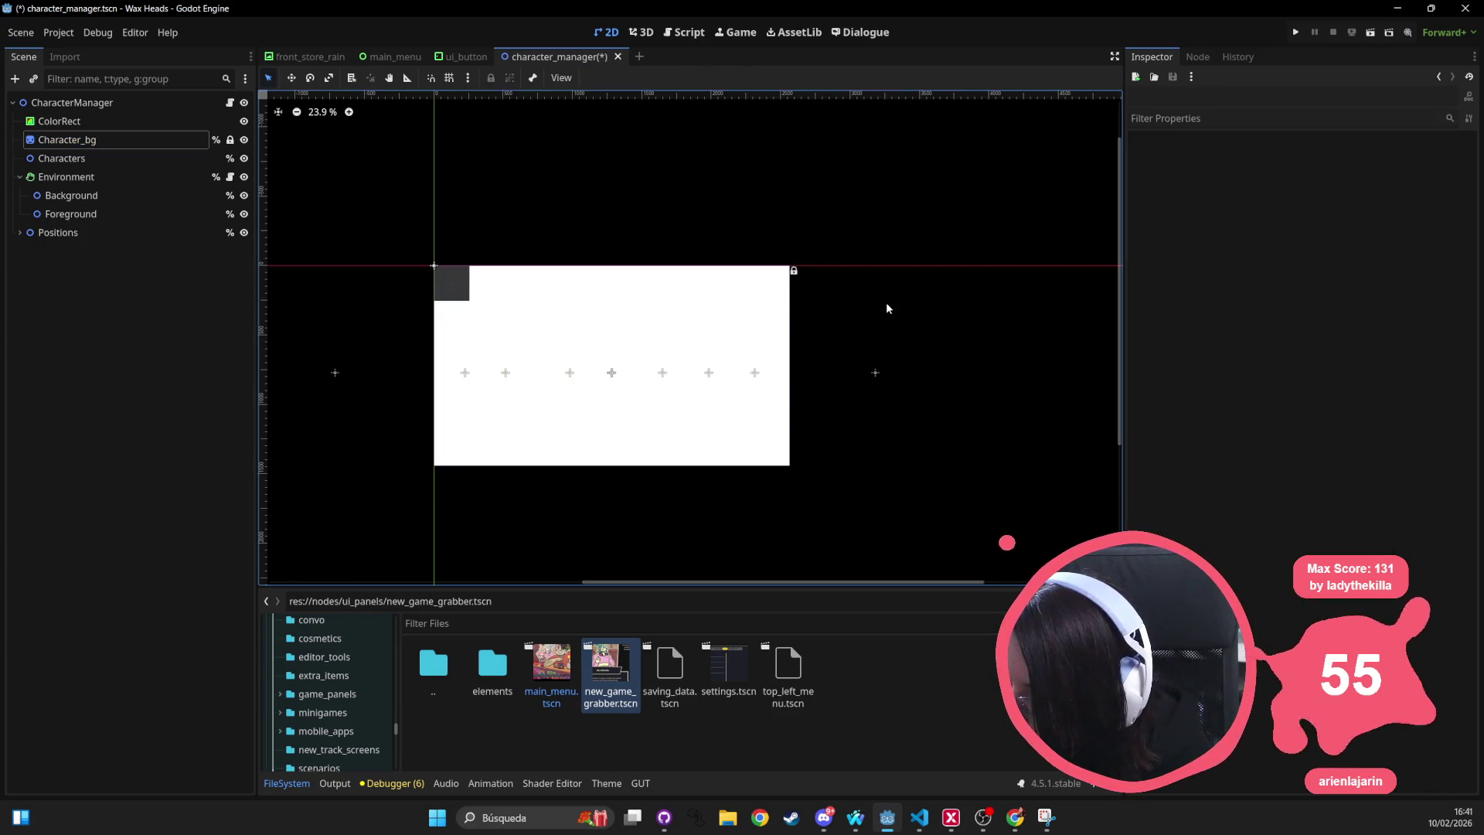
click(165, 140)
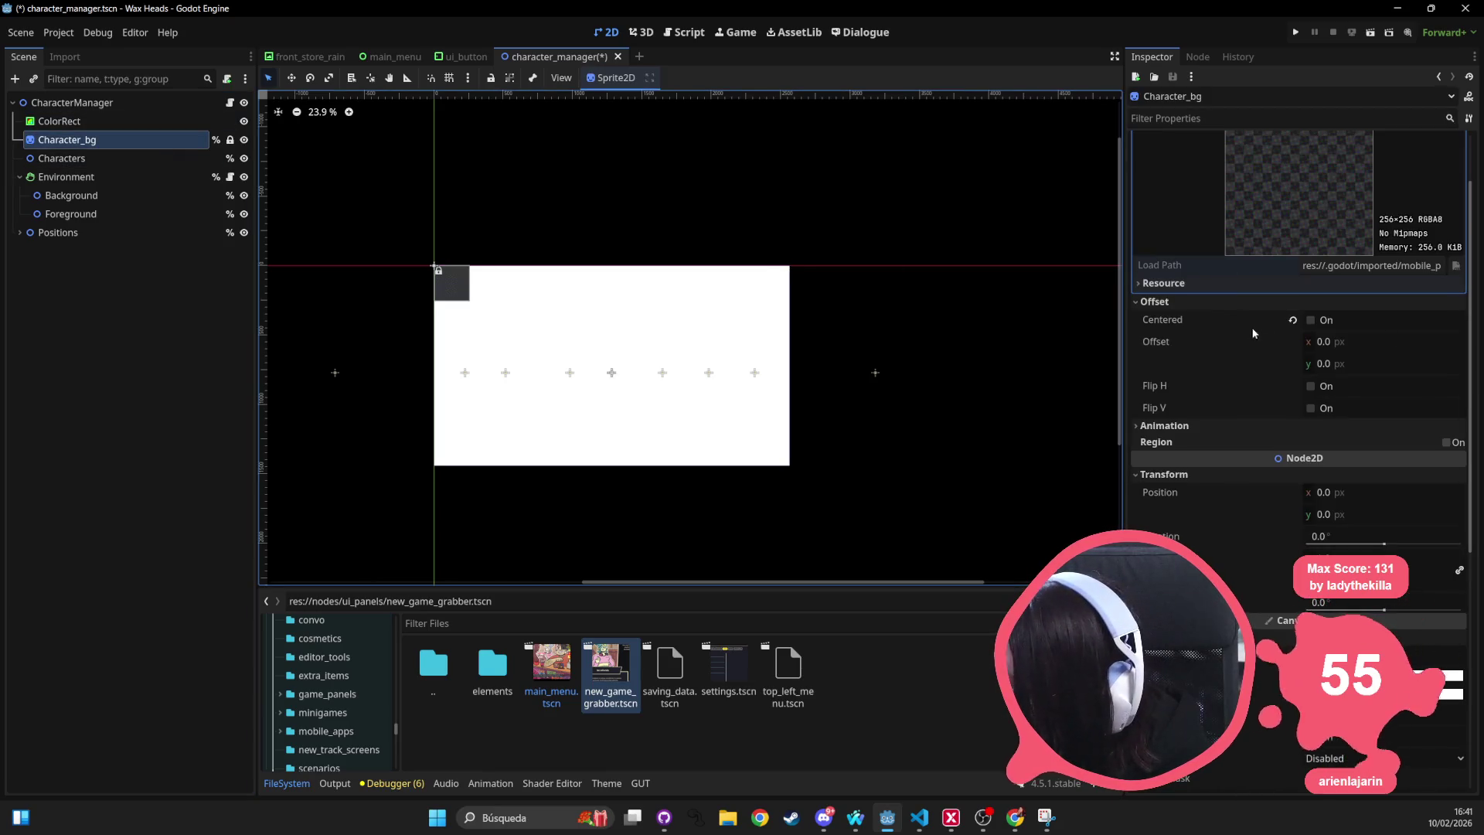
scroll(1221, 417, up, 2)
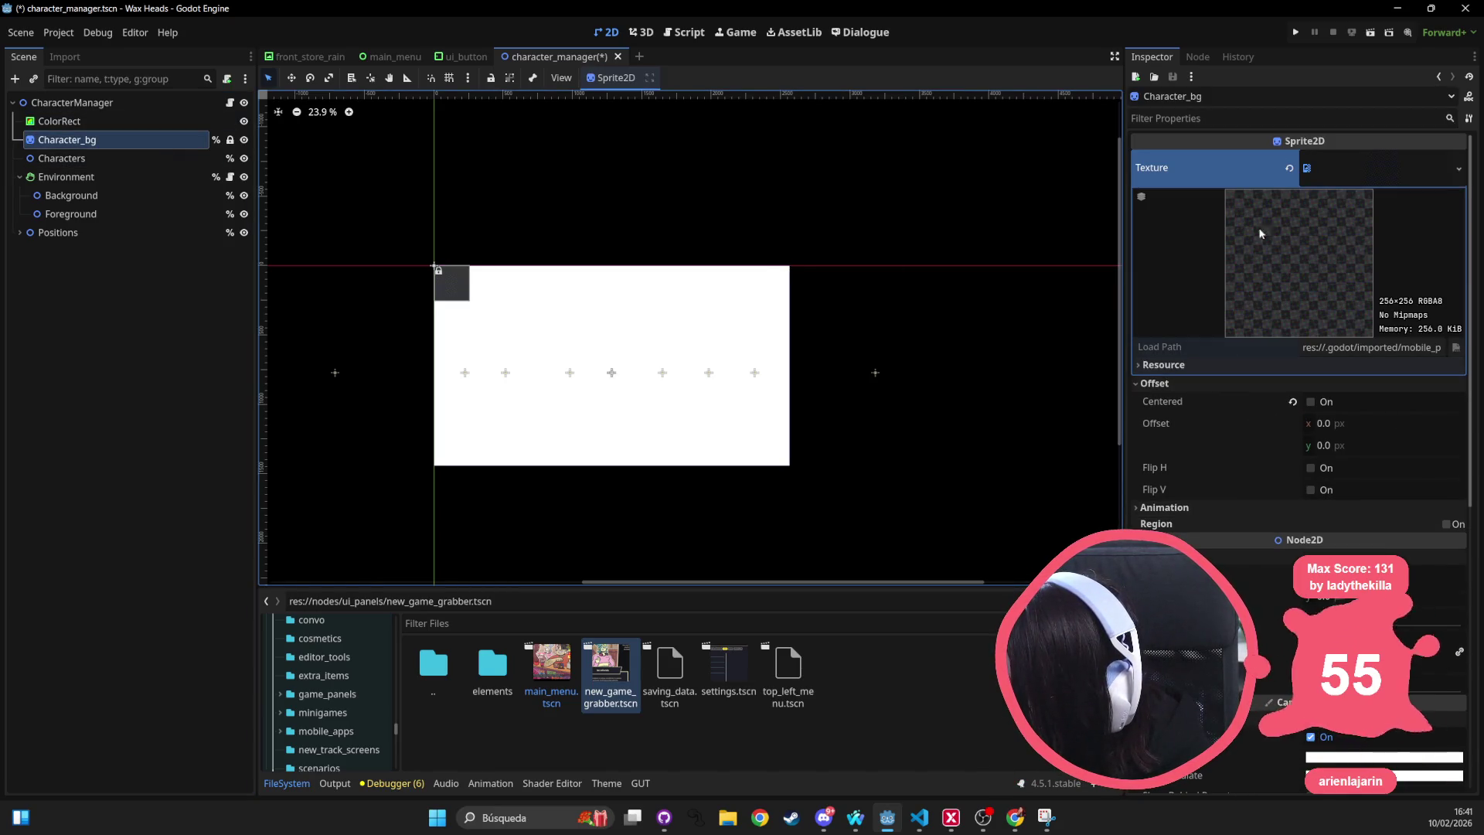
scroll(1291, 514, down, 2)
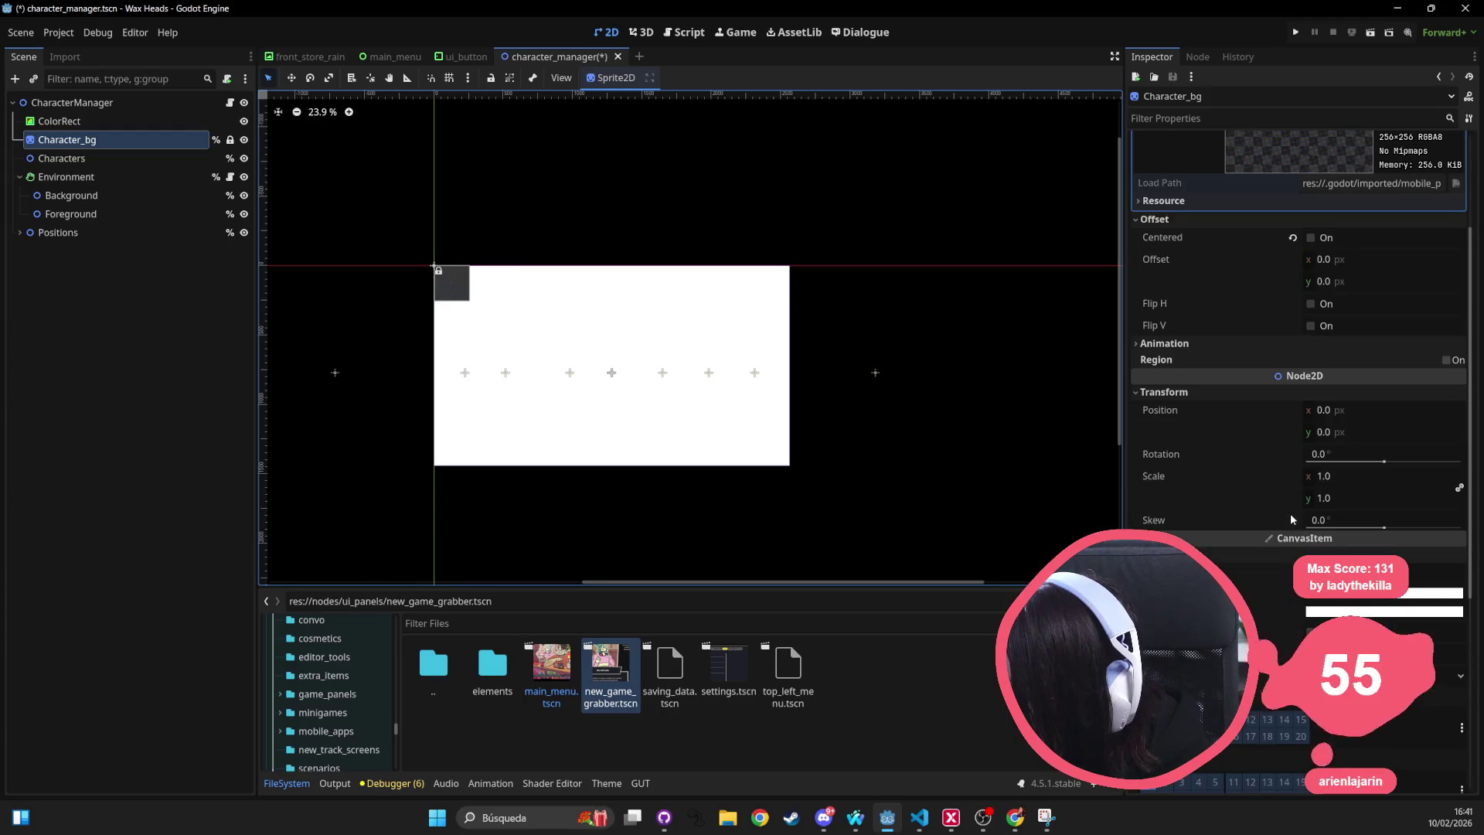
click(1384, 477)
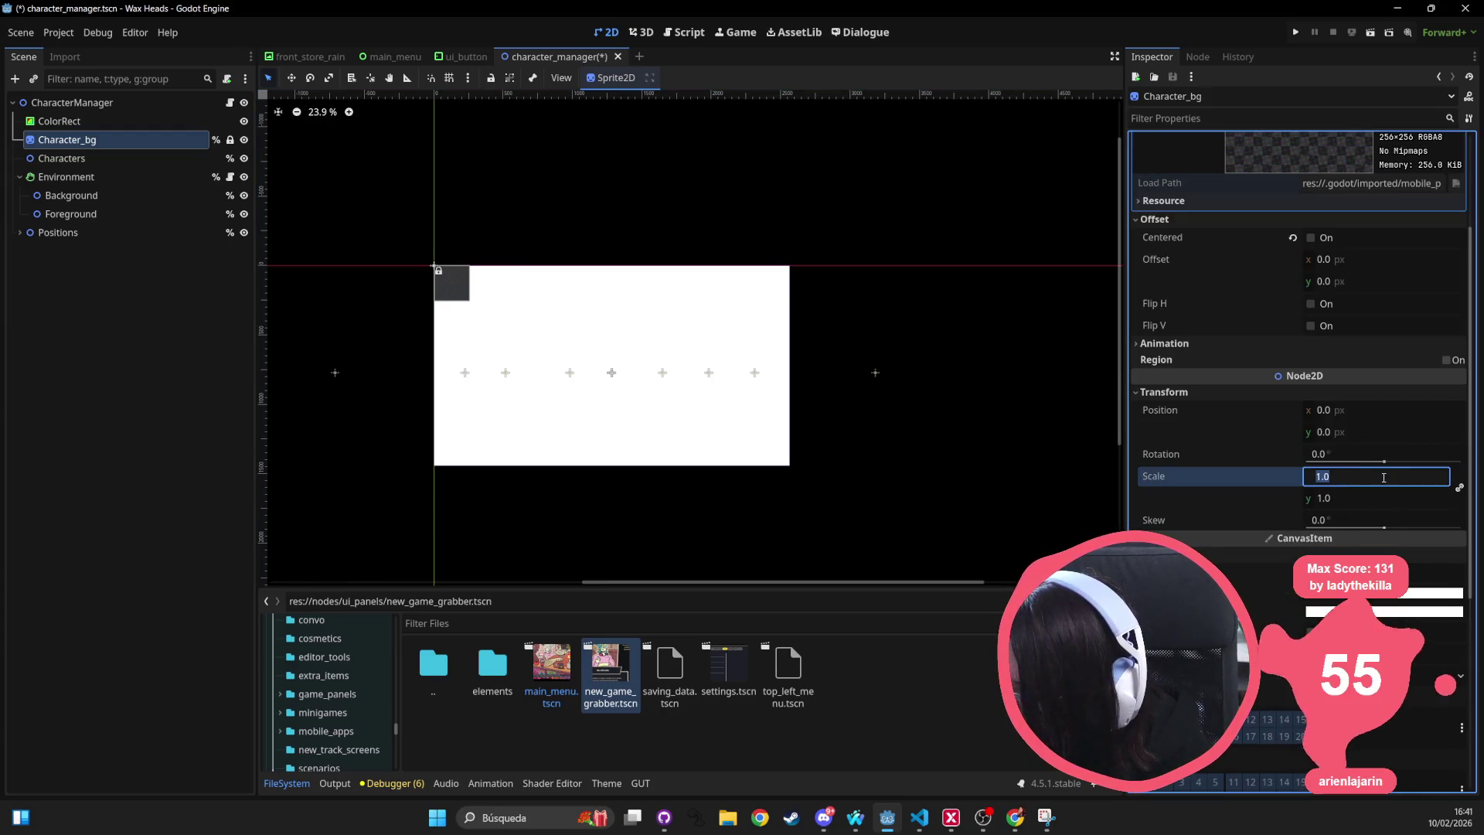
text(2560)
key(Return)
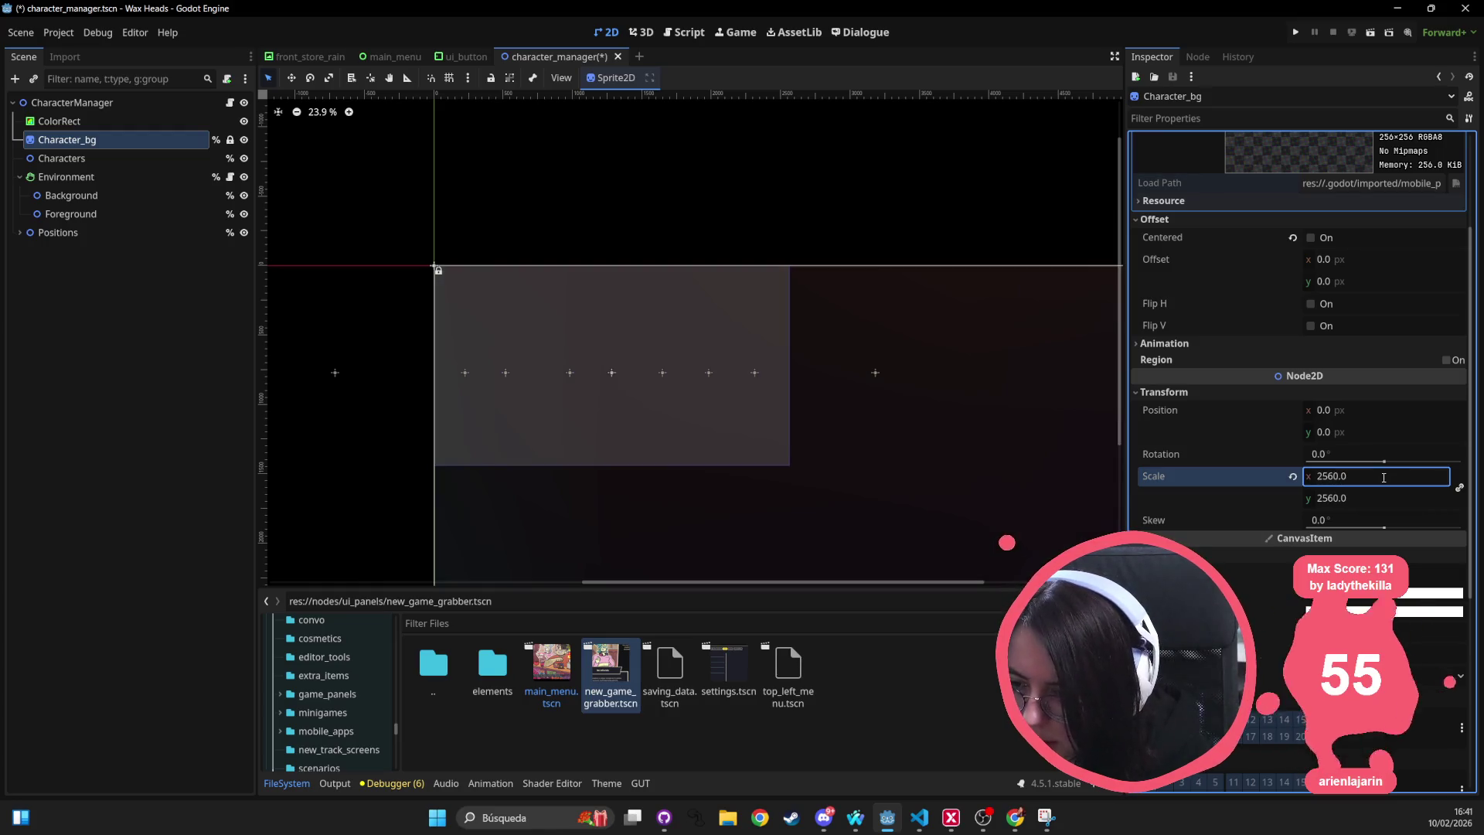
scroll(618, 337, up, 3)
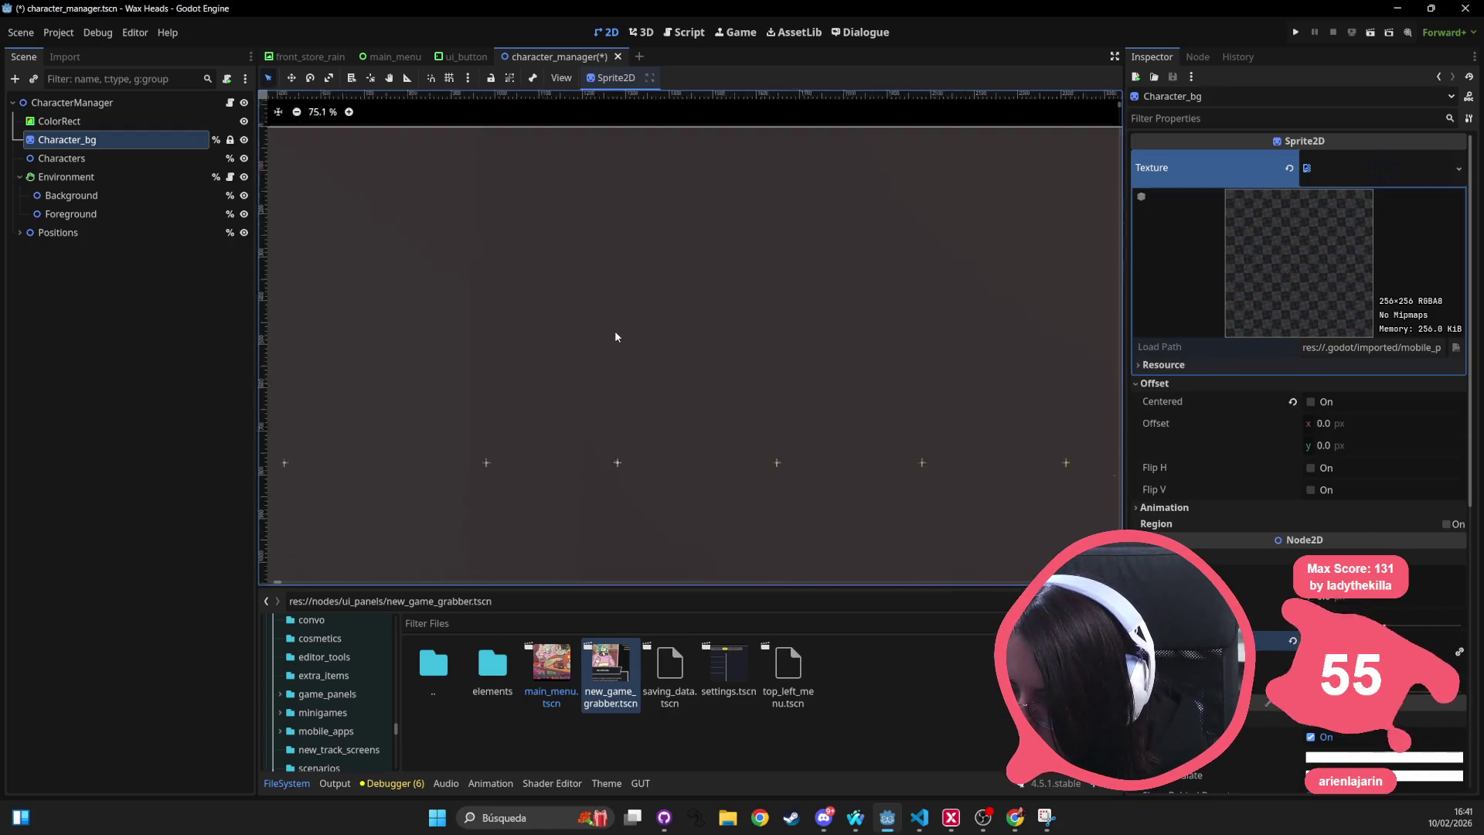
scroll(616, 337, down, 3)
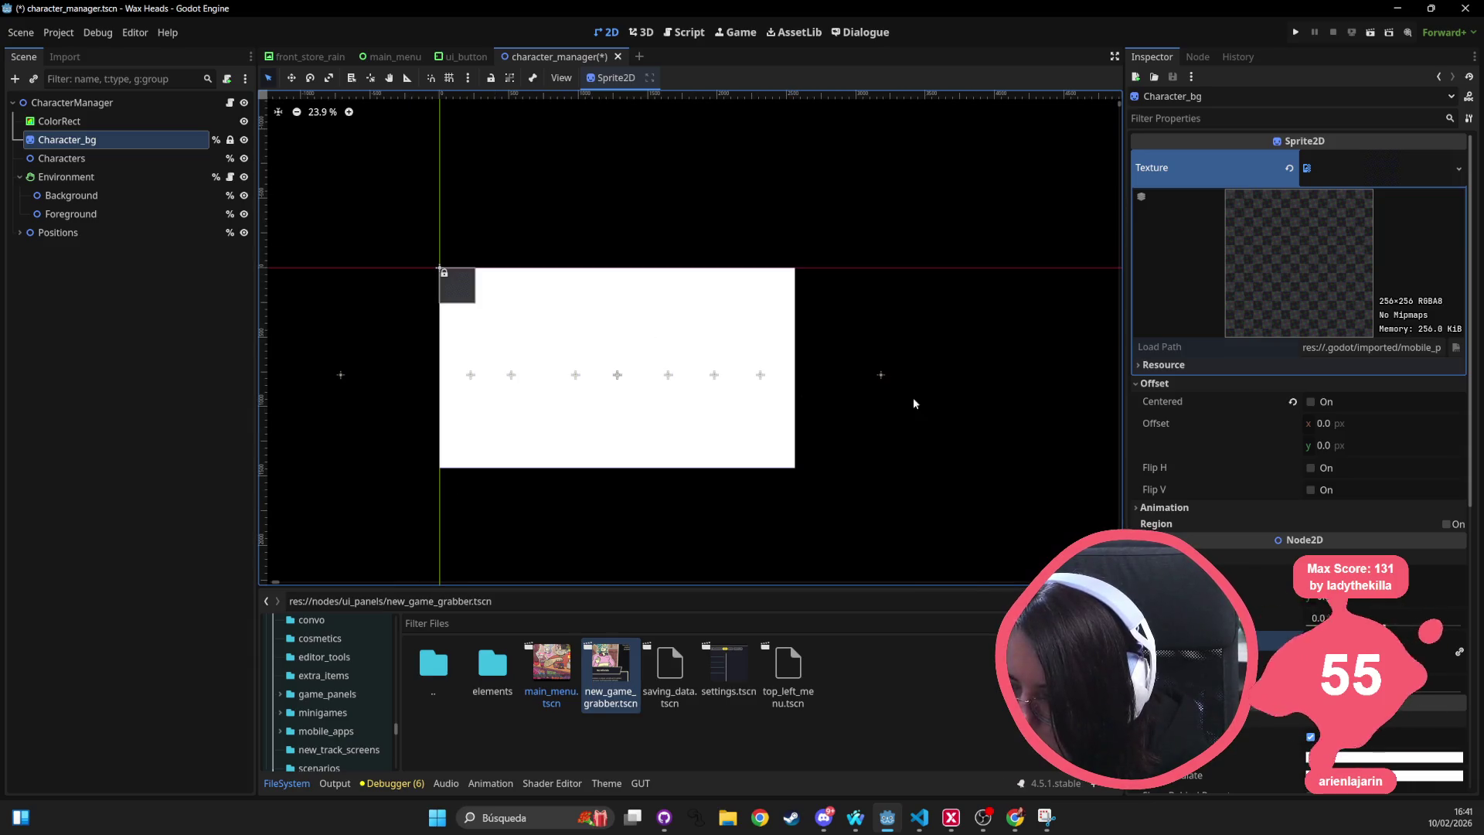
scroll(1217, 399, down, 3)
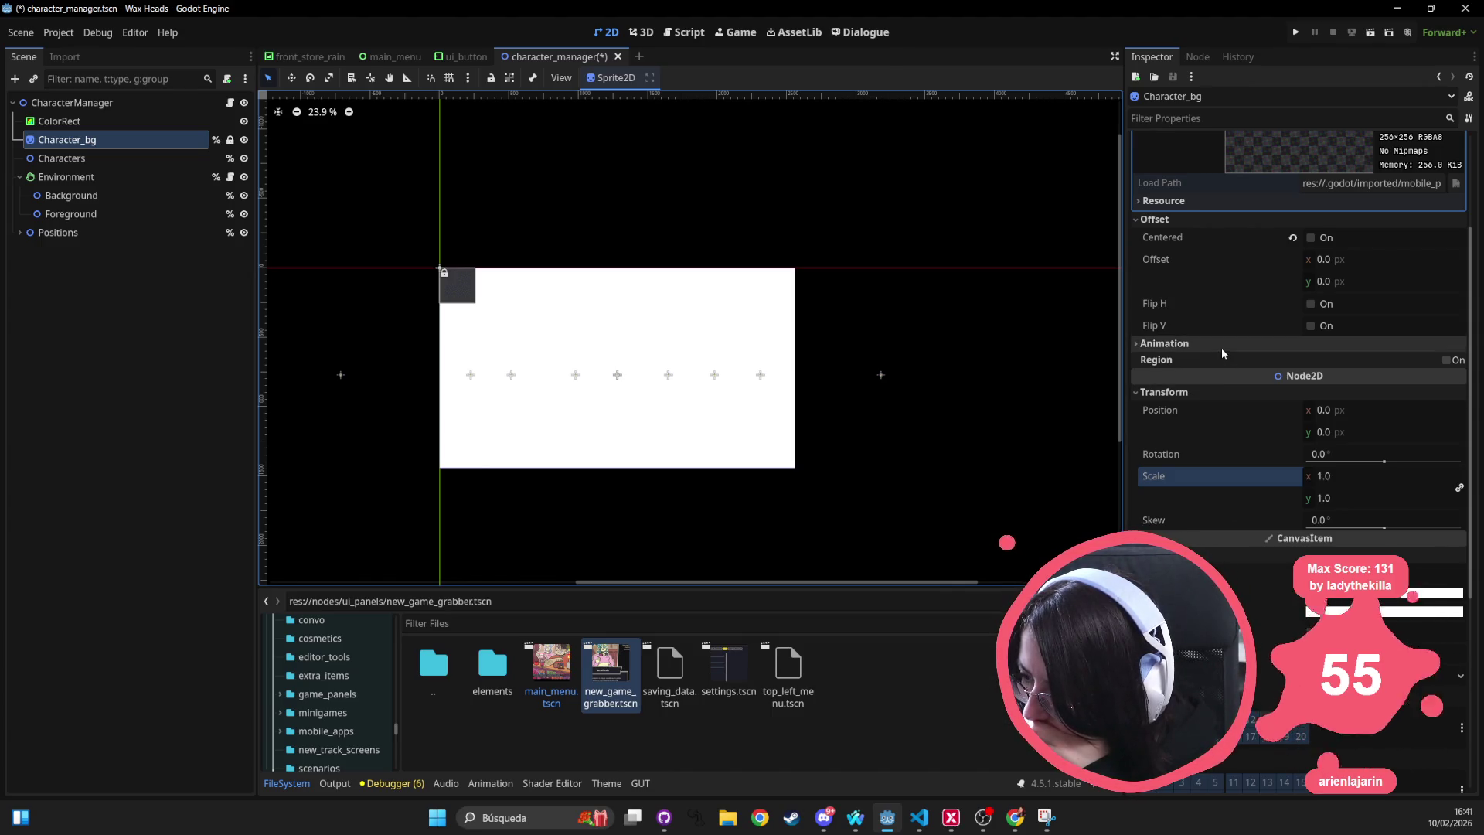
scroll(1217, 358, up, 3)
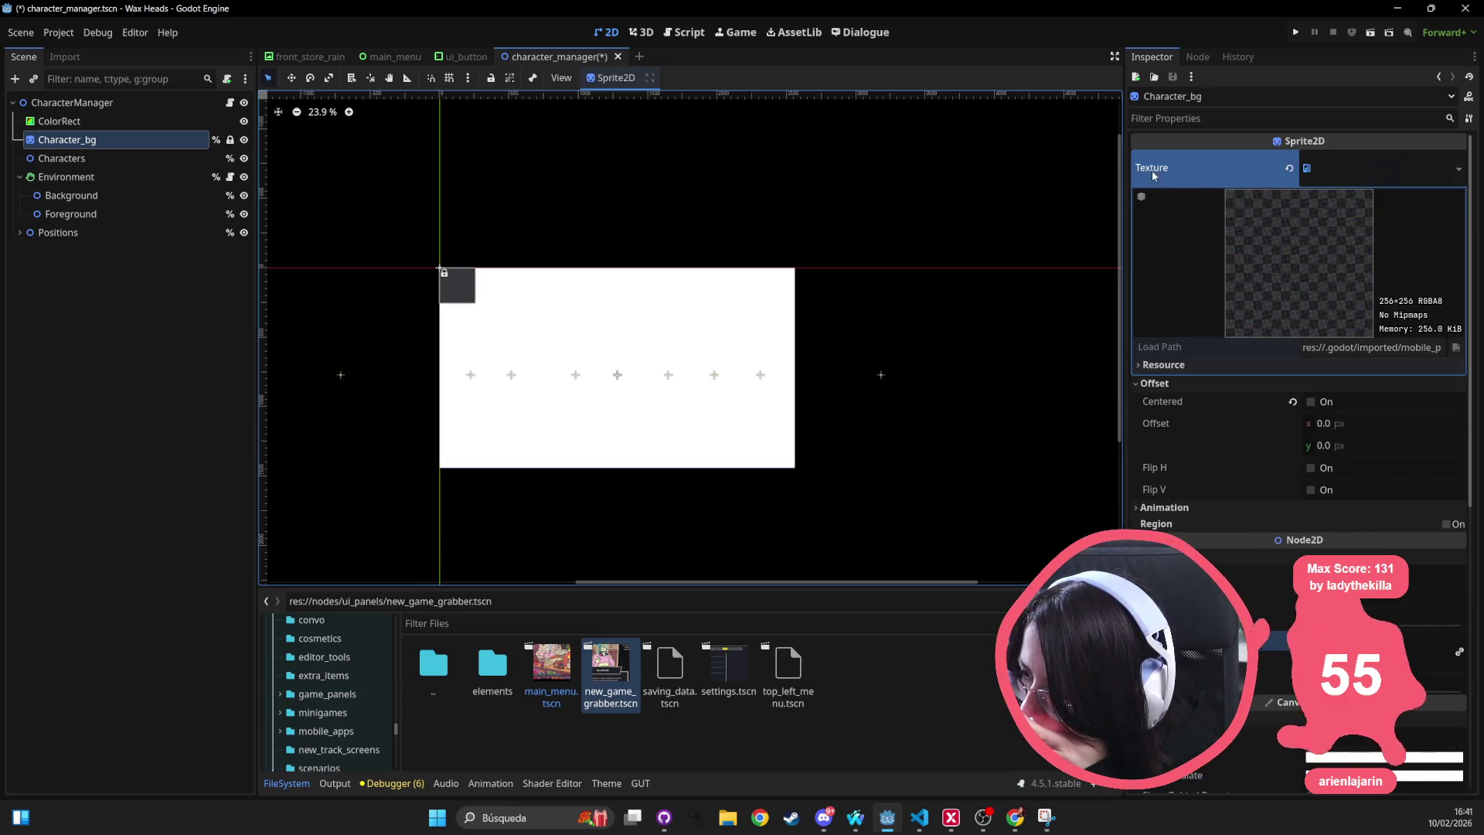
Collapse Character_bg's texture details and Animation section in the Inspector.
click(1348, 173)
click(1348, 177)
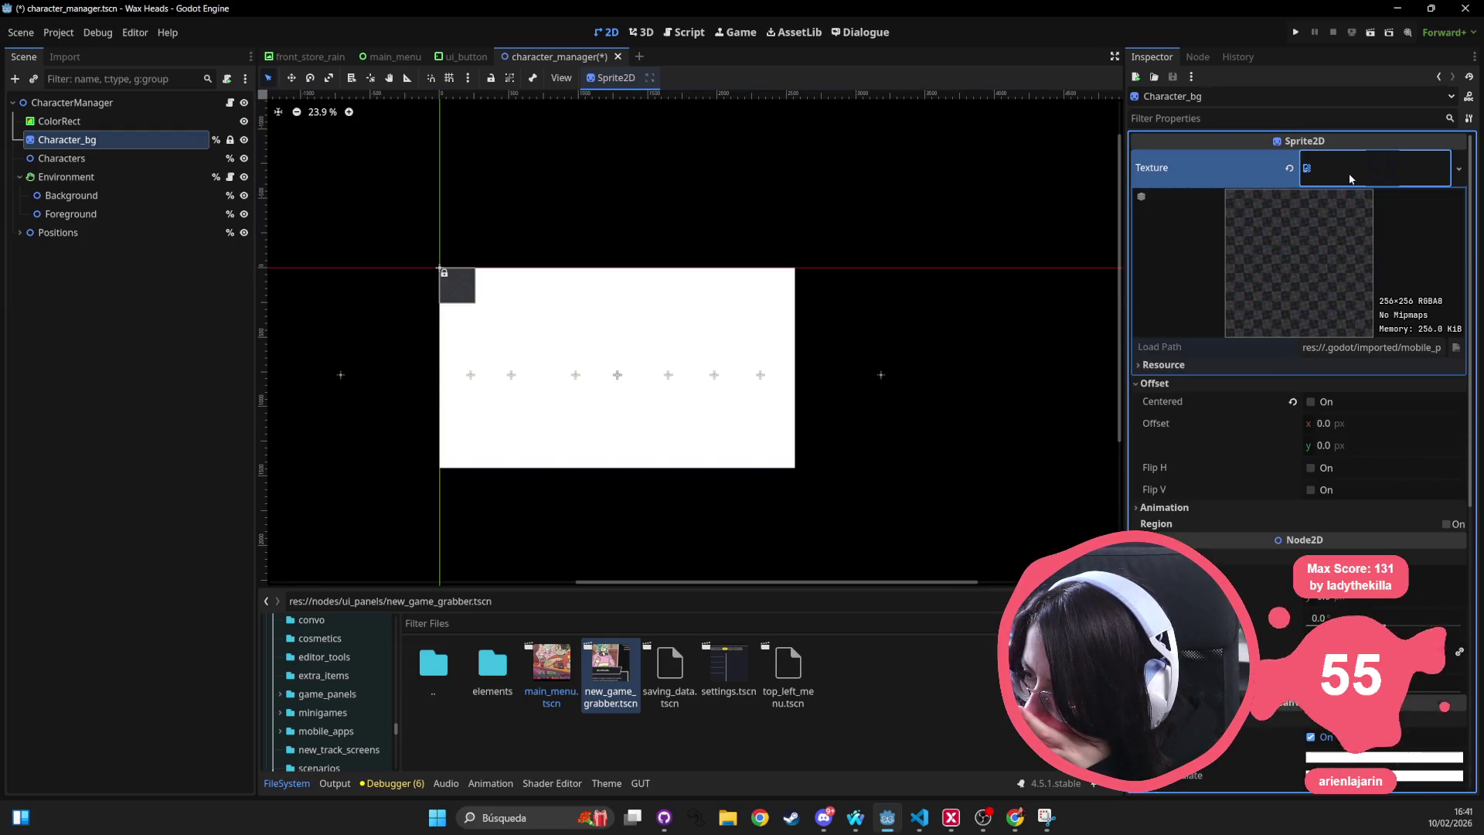
click(1350, 178)
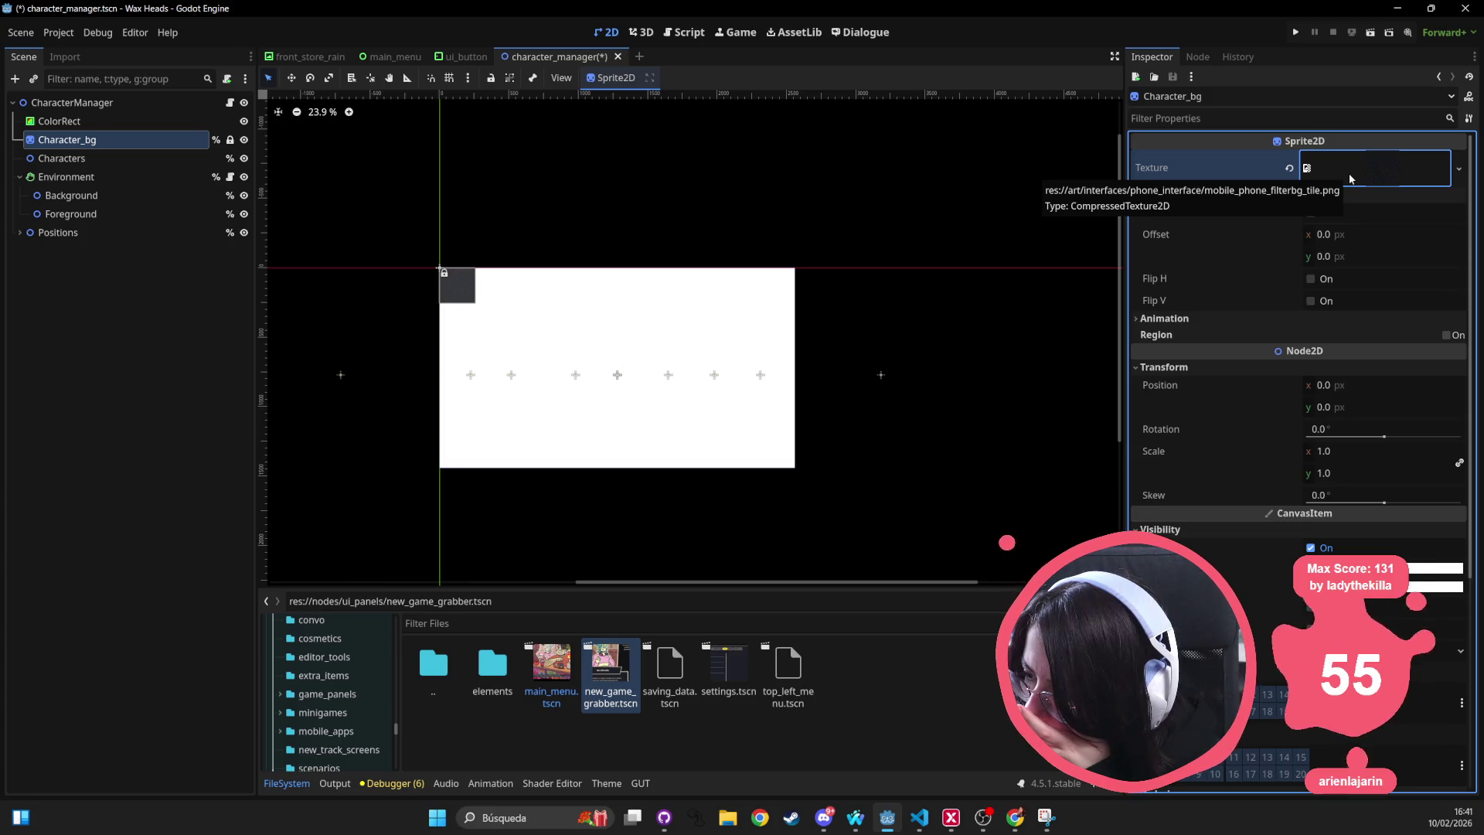
click(1190, 315)
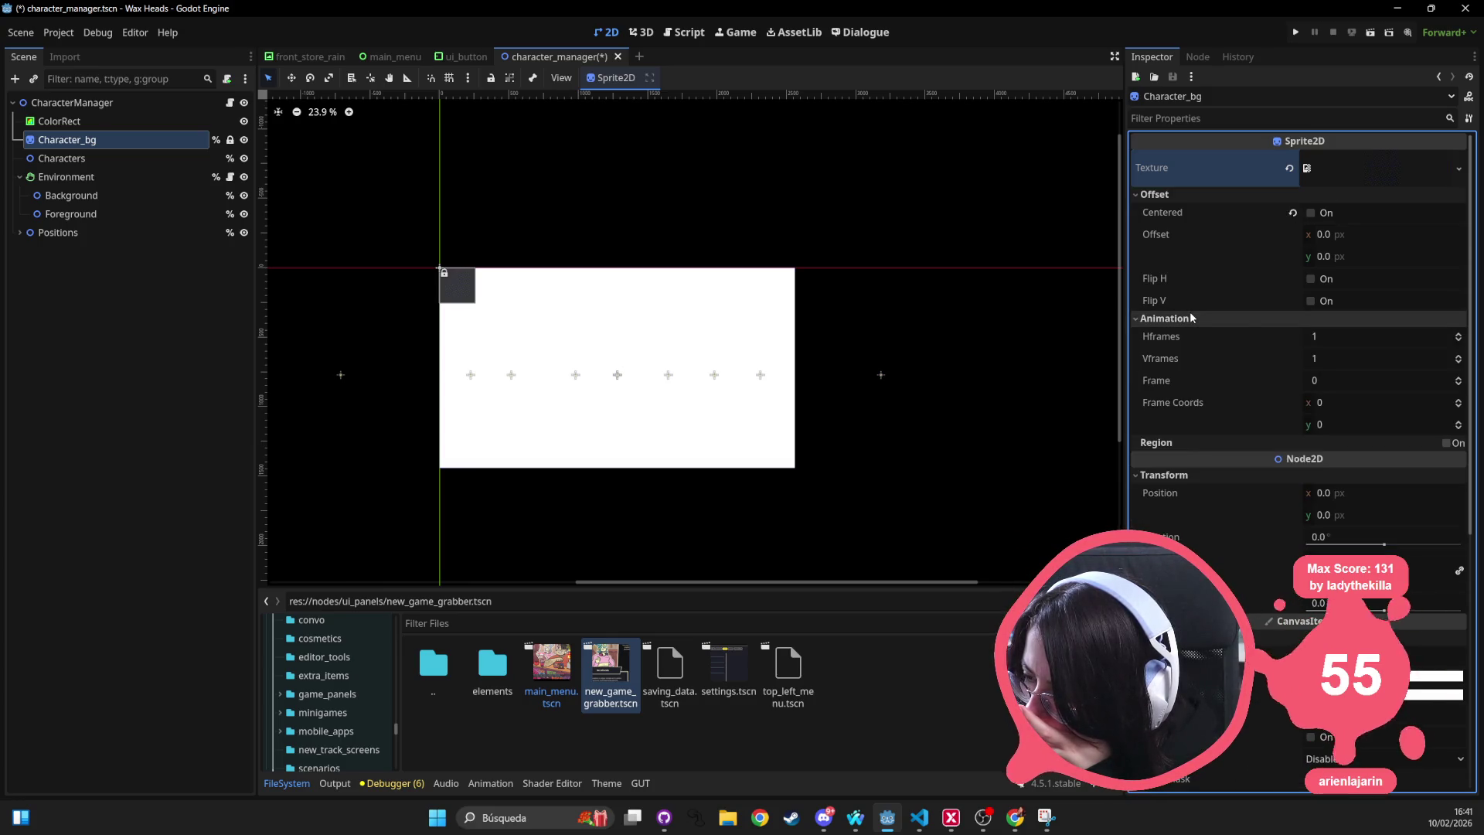
click(1189, 314)
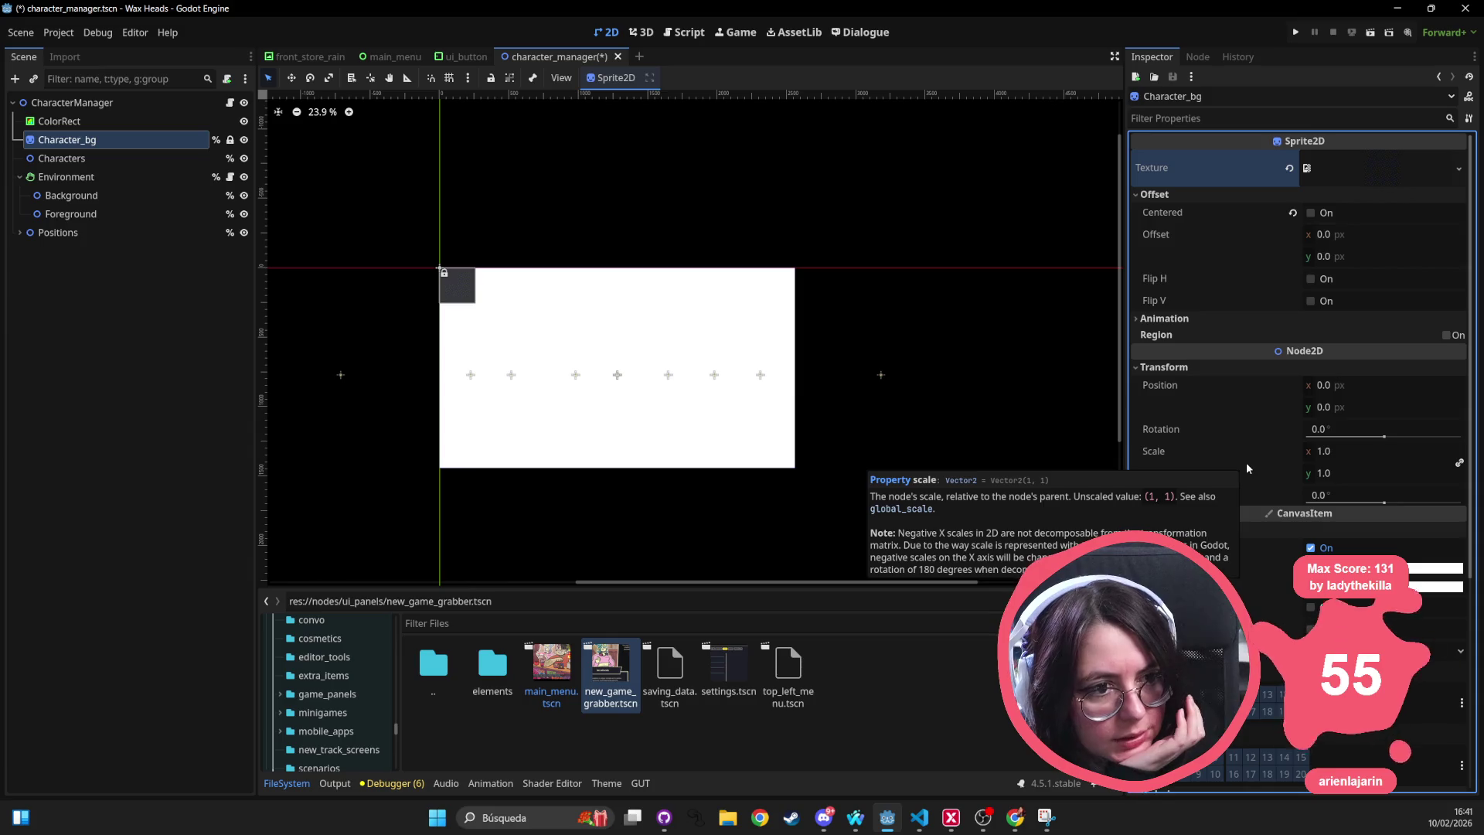
scroll(1246, 464, down, 5)
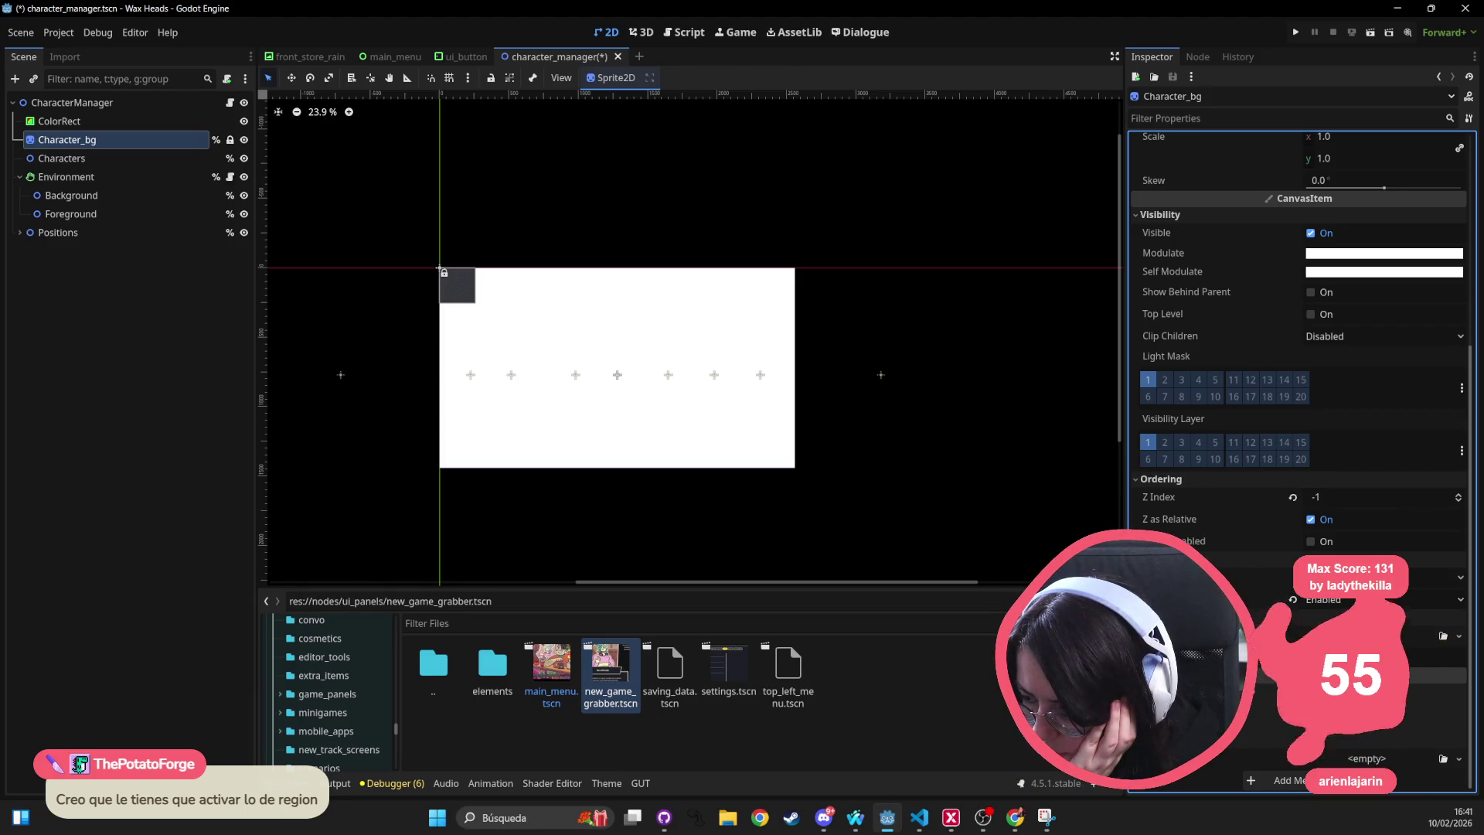
mouse_move(1182, 599)
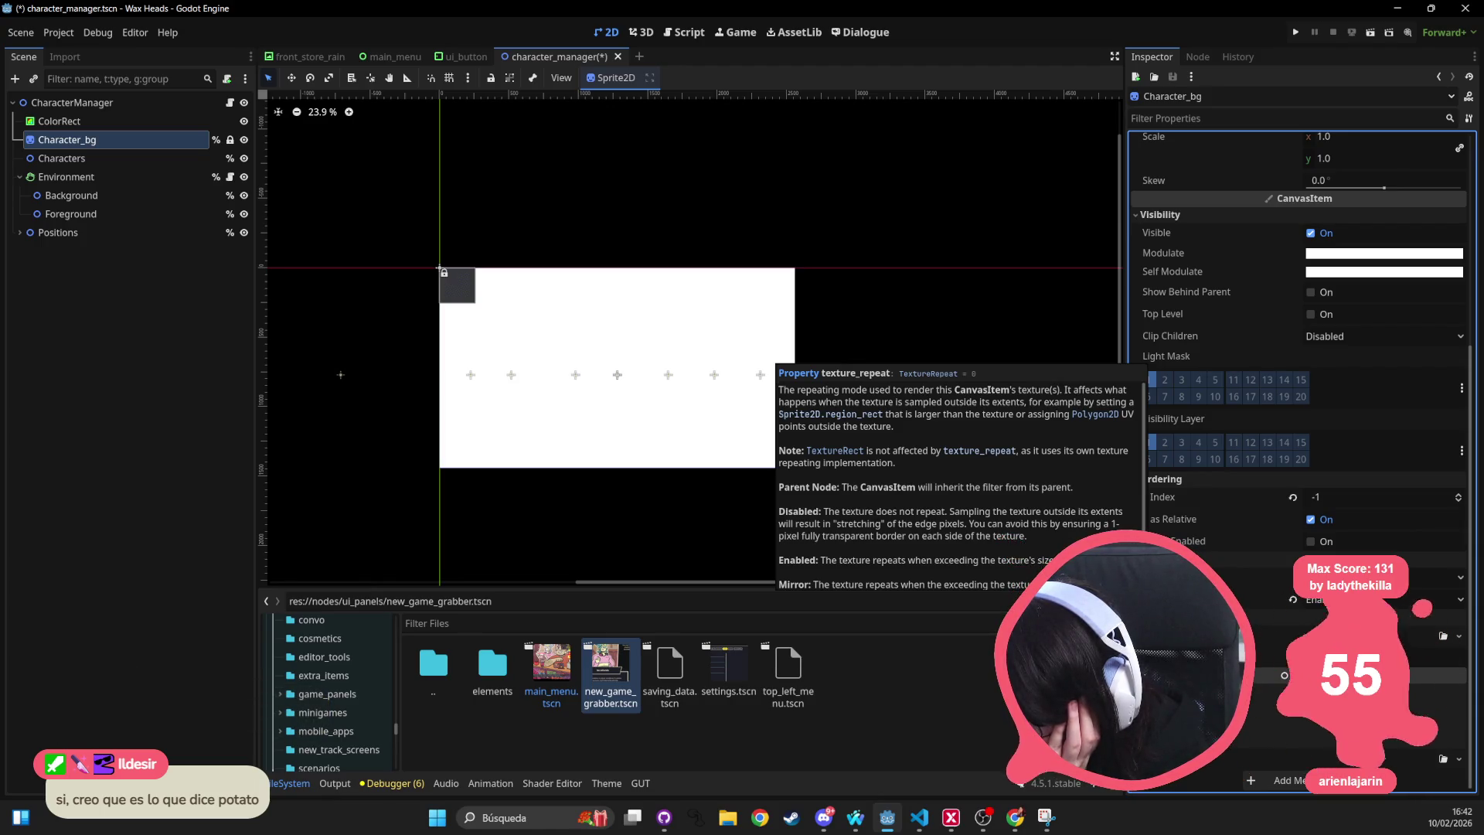
scroll(1219, 363, up, 5)
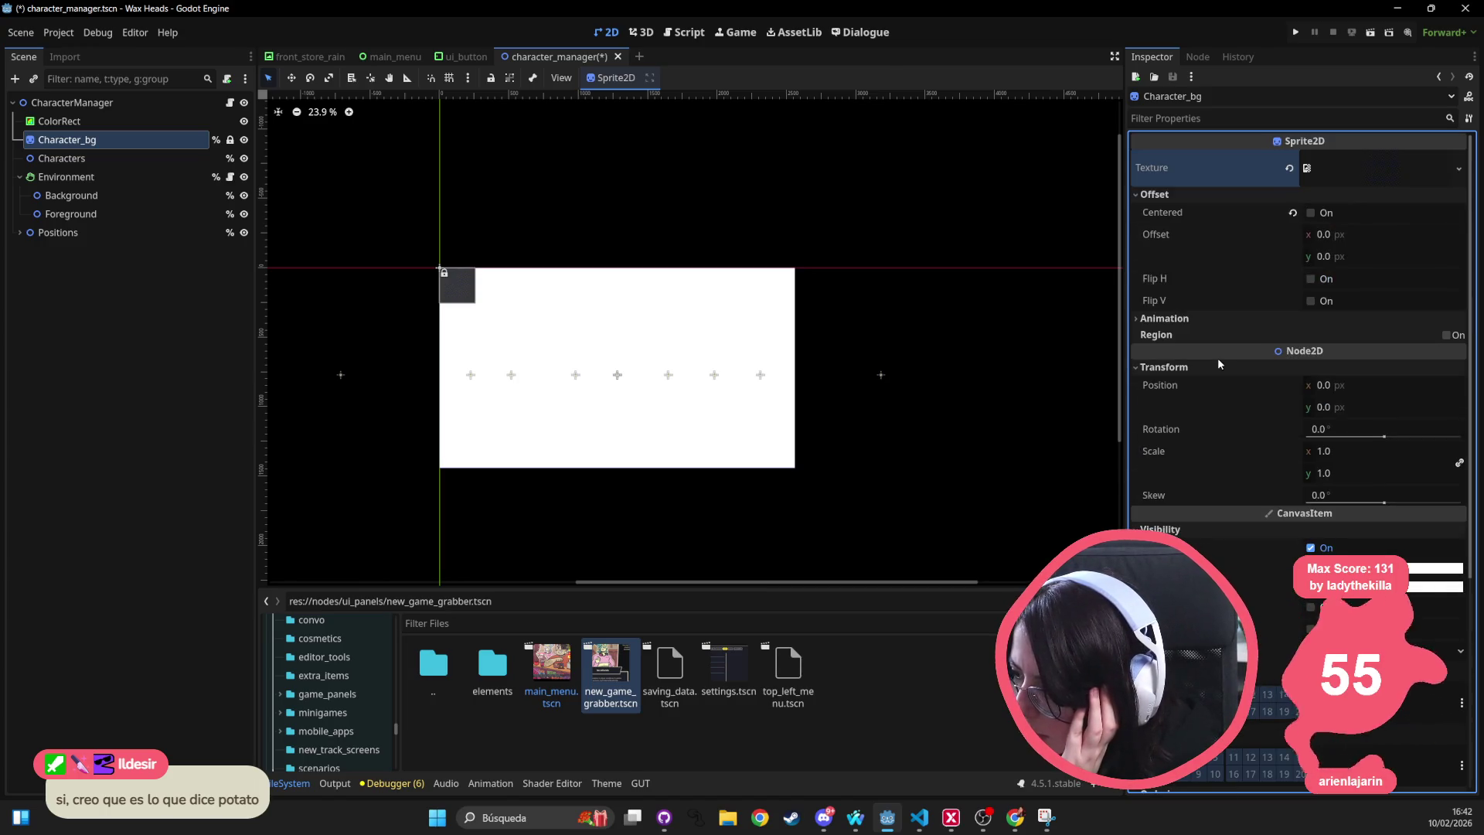
Enable Region on Character_bg and set its rect to 2560 × 1440.
mouse_move(1241, 234)
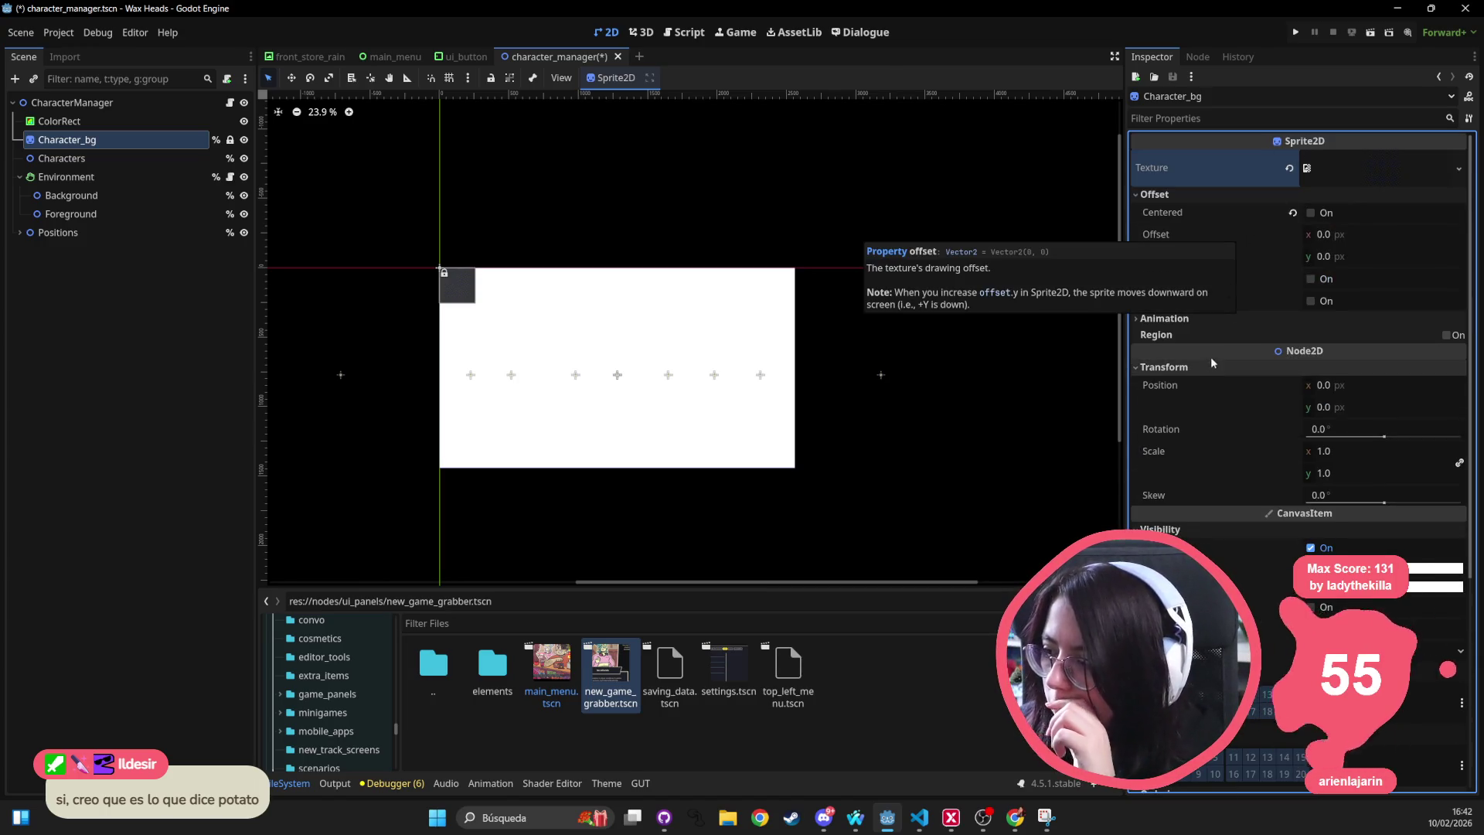
click(1323, 177)
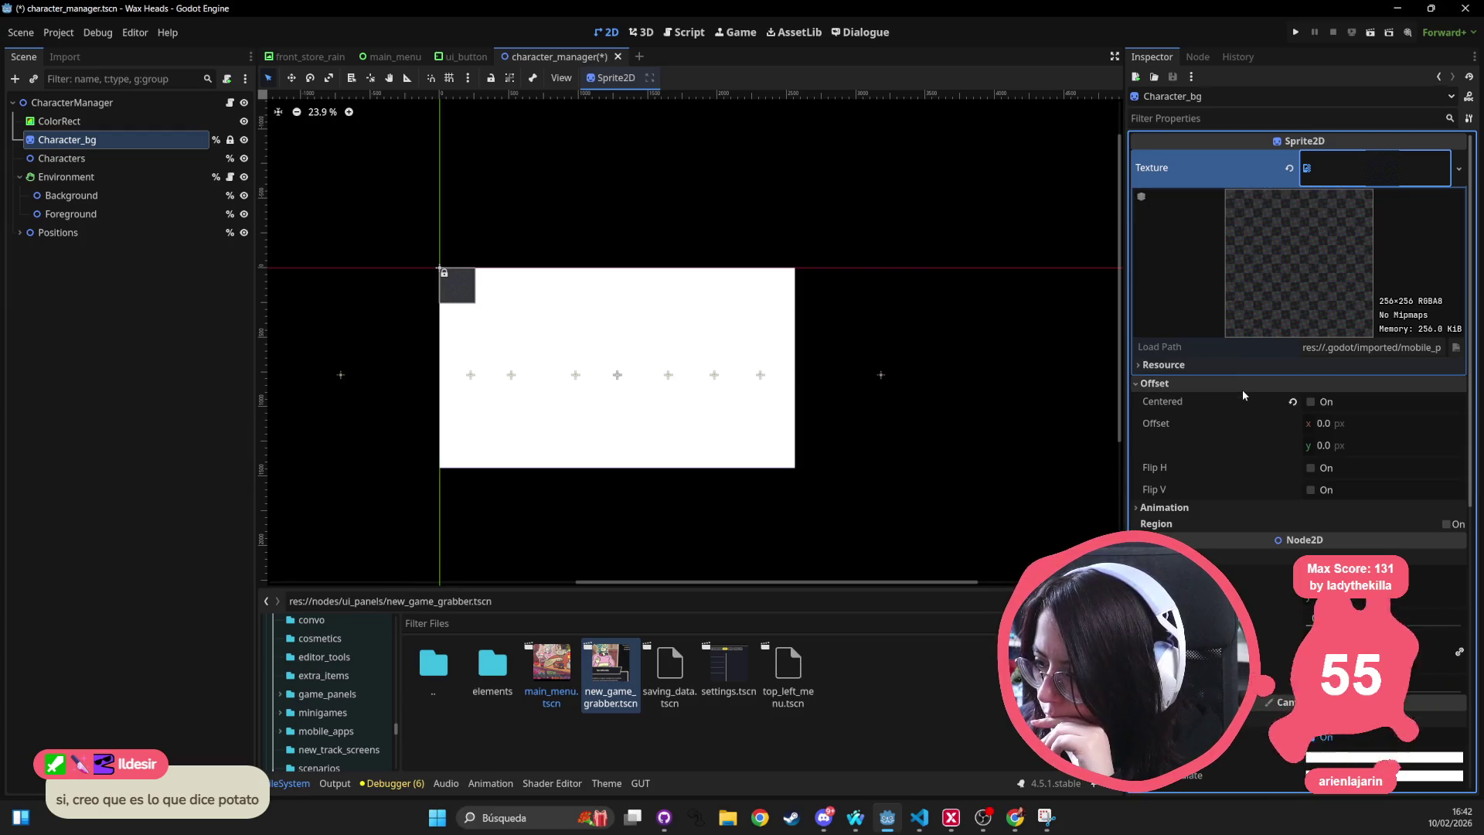
click(1406, 174)
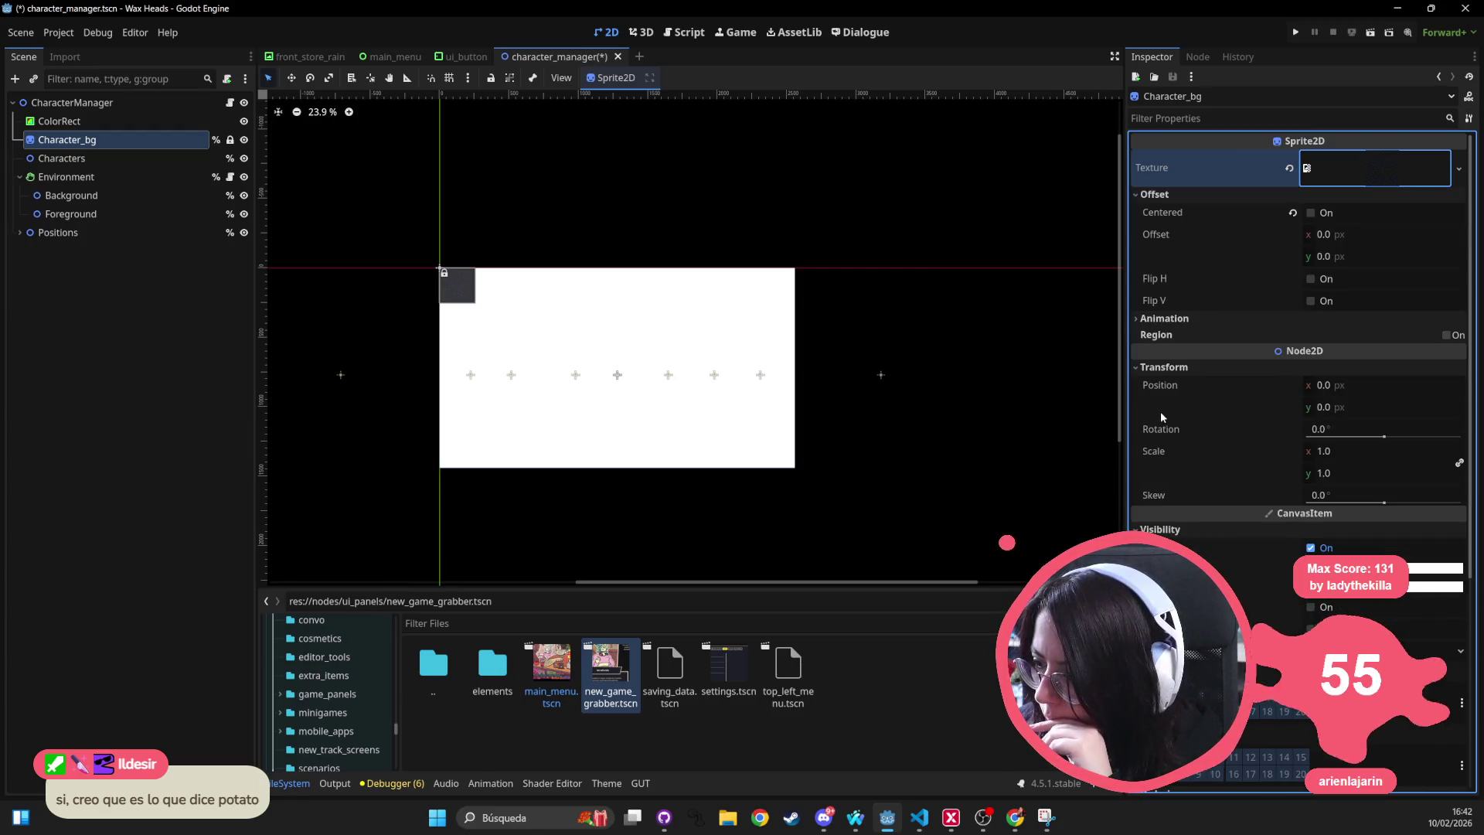
click(1446, 336)
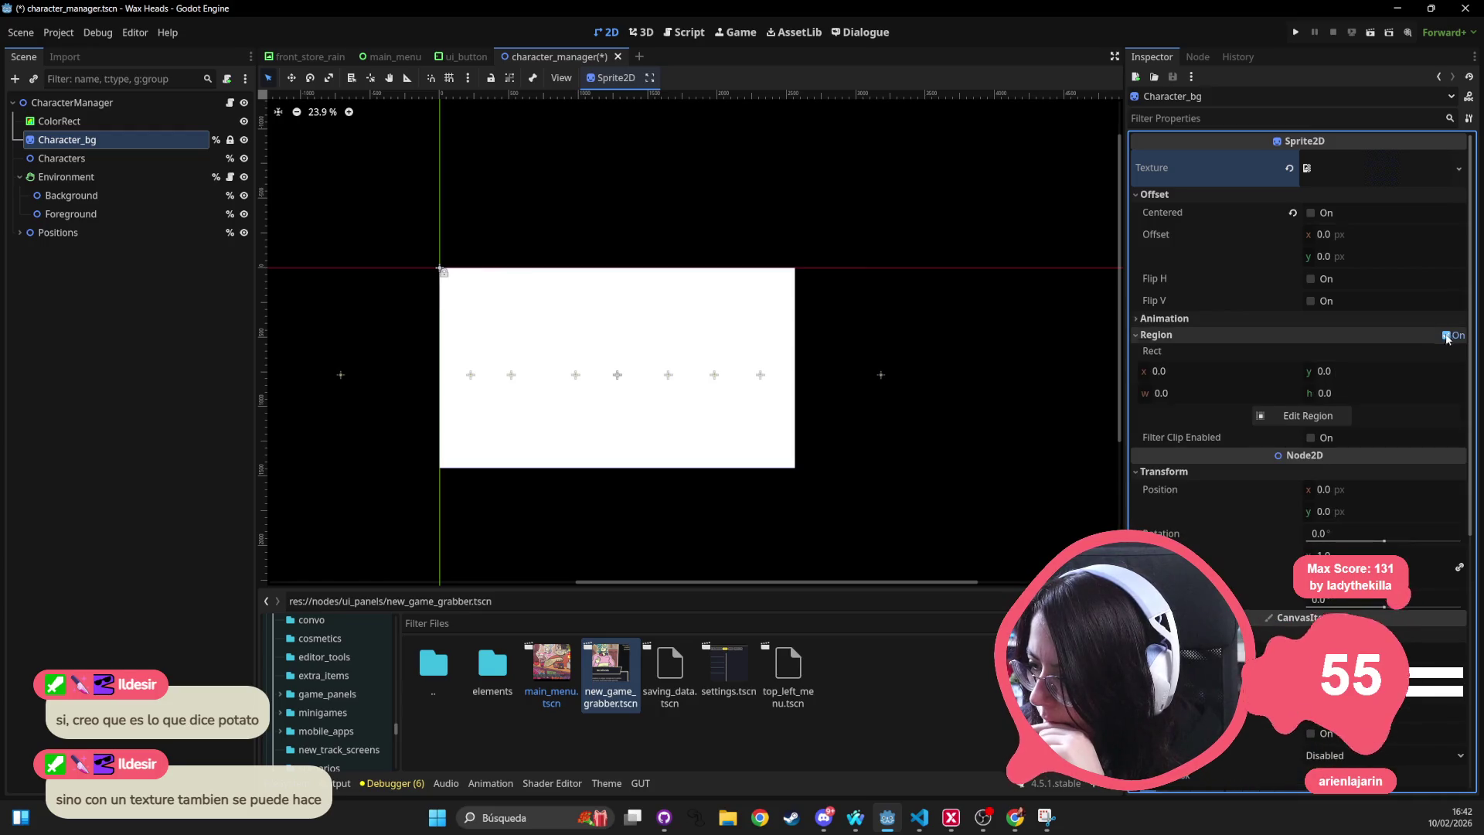
click(1217, 377)
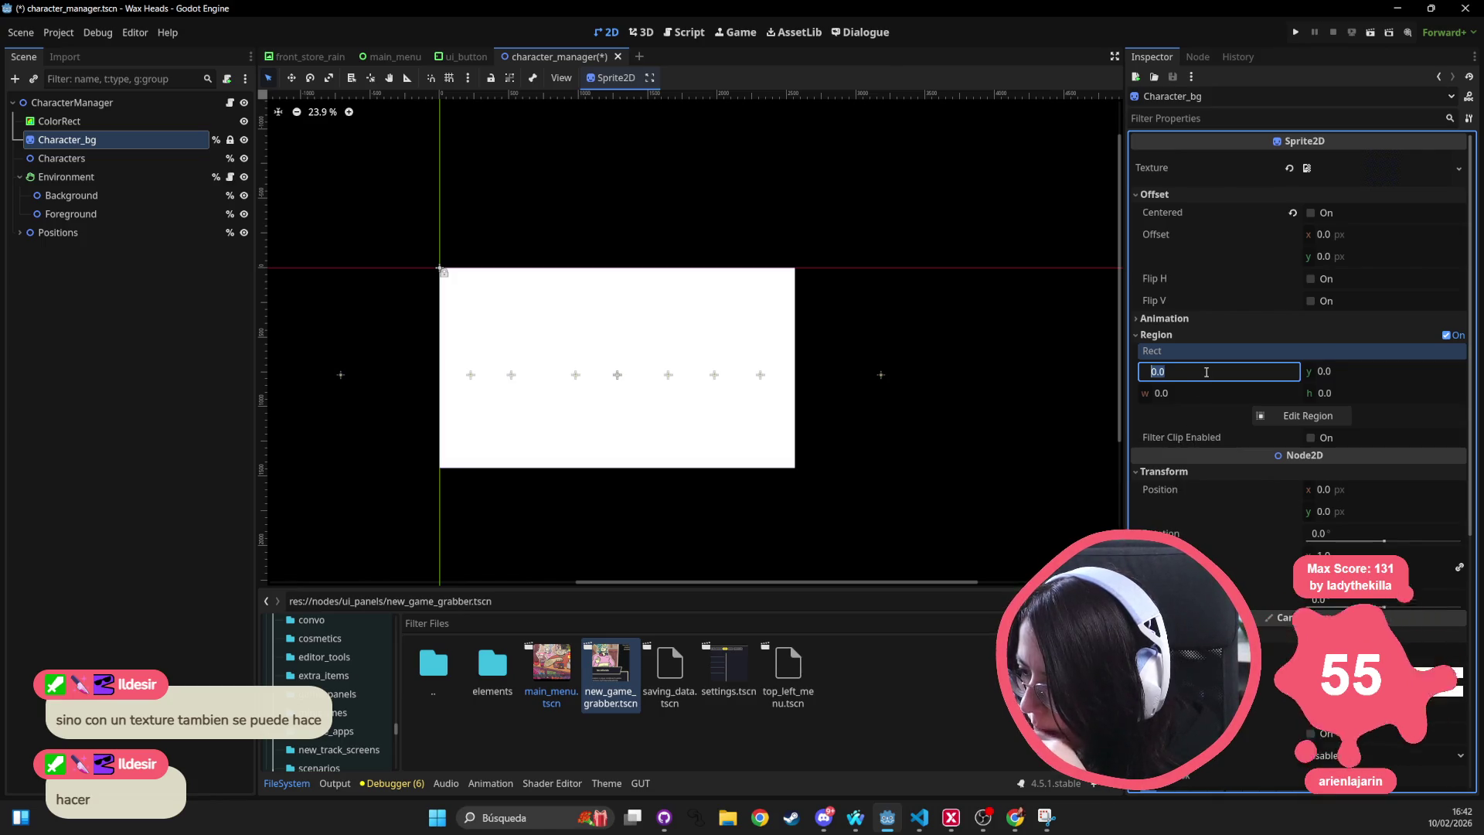
click(1225, 393)
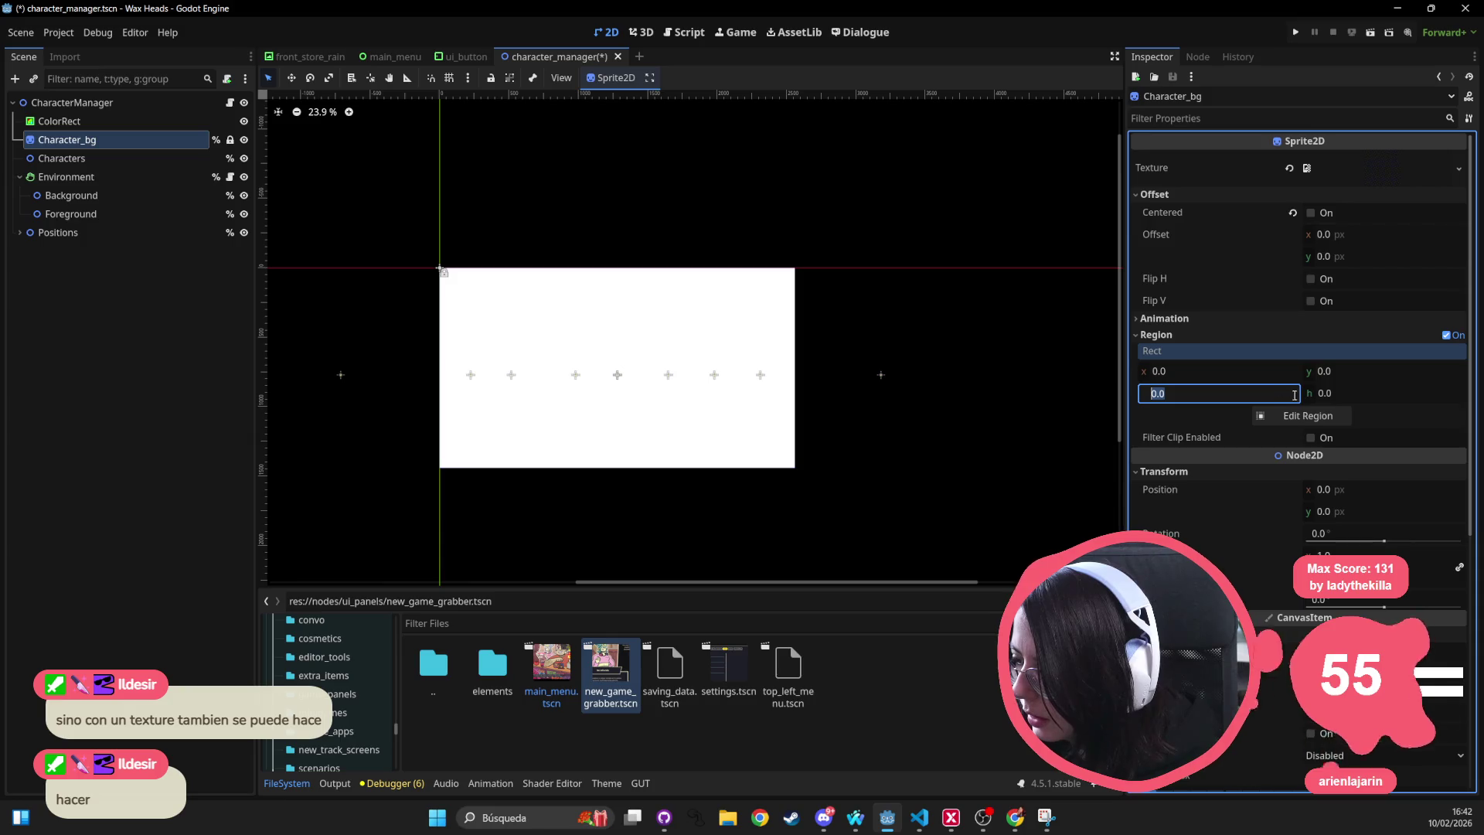
text(25)
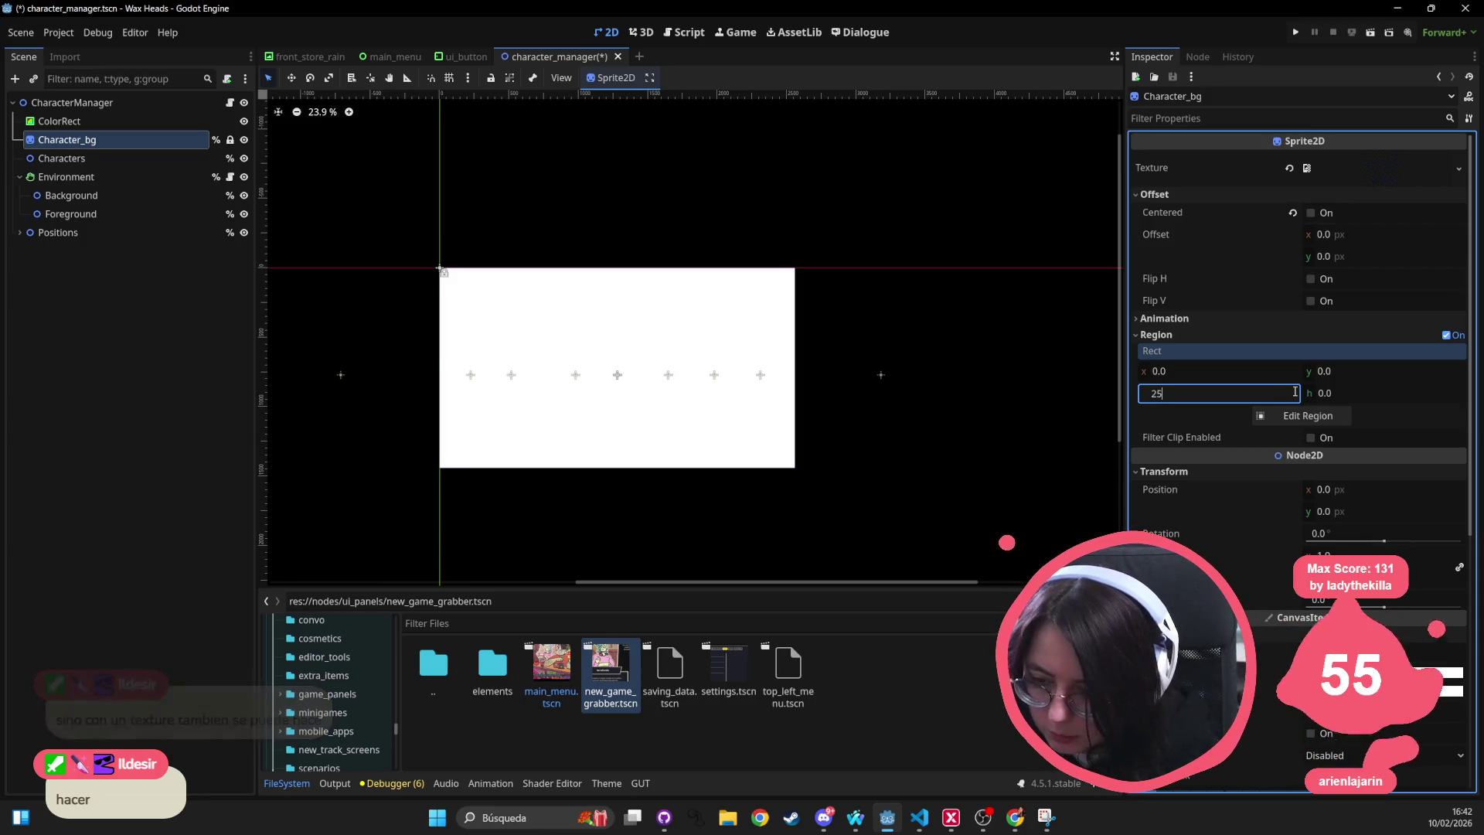
text(60)
key(Return)
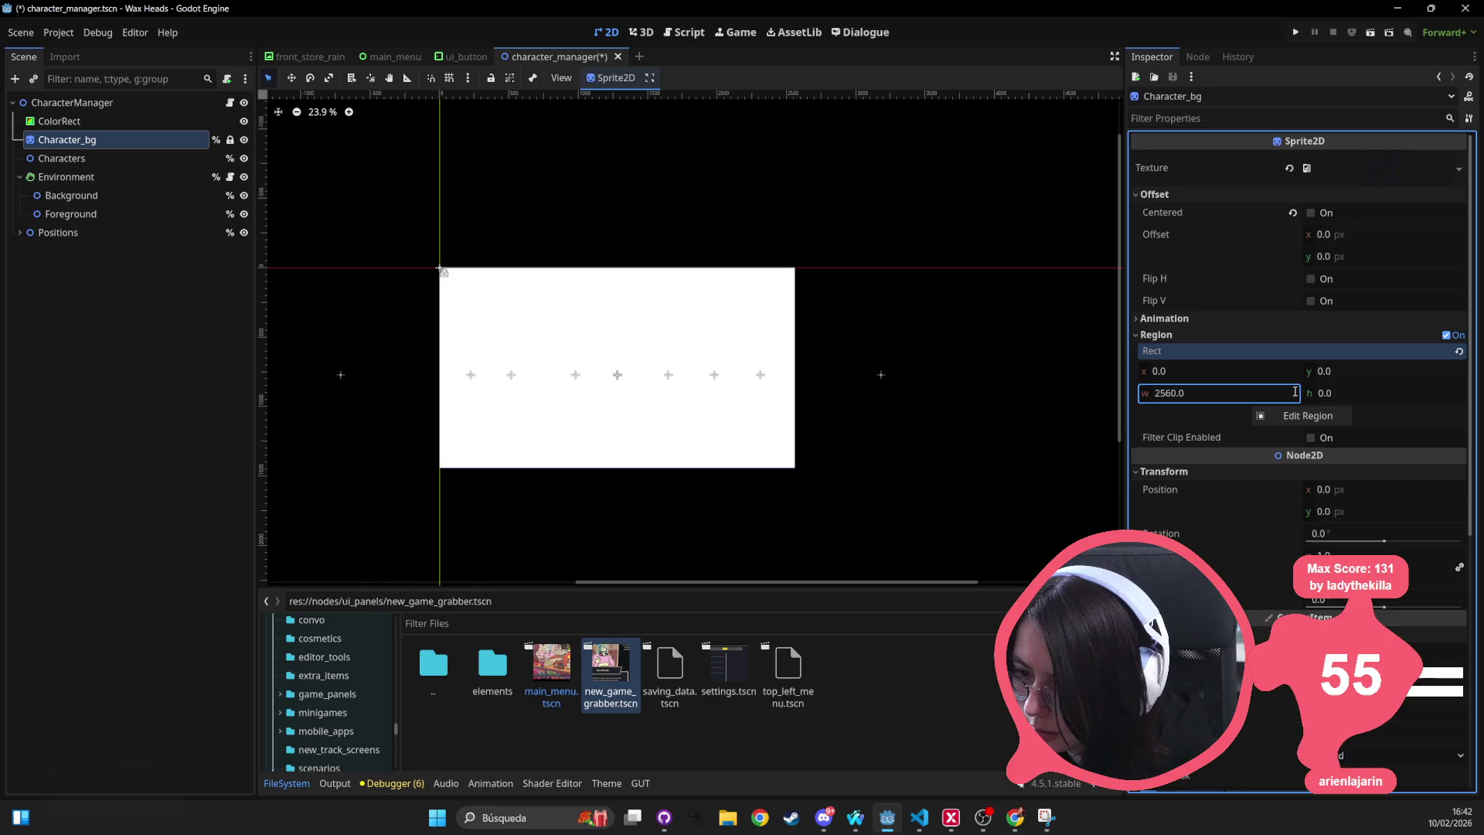
key(Tab)
text(1440)
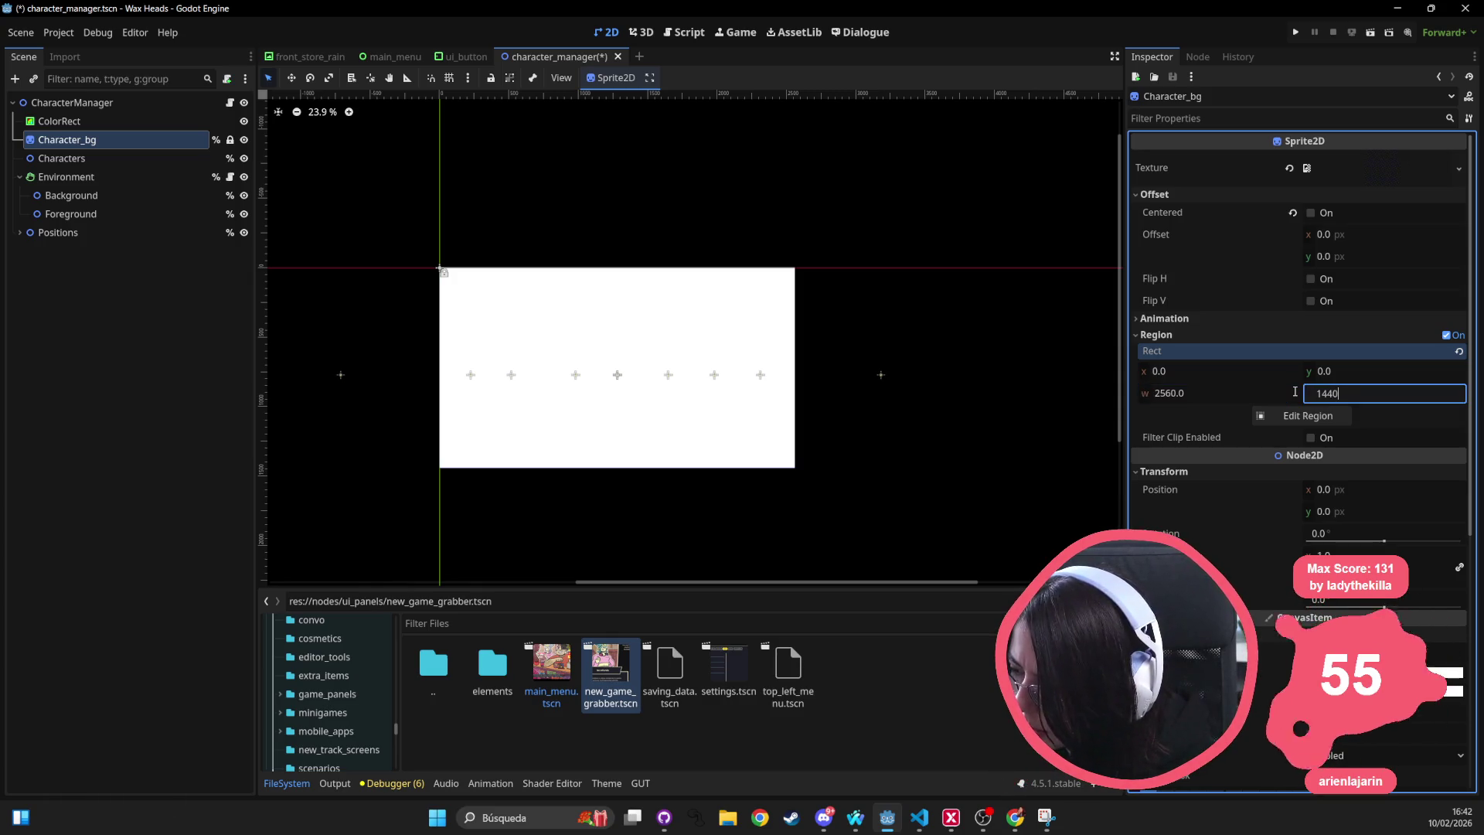
key(Return)
scroll(582, 271, up, 8)
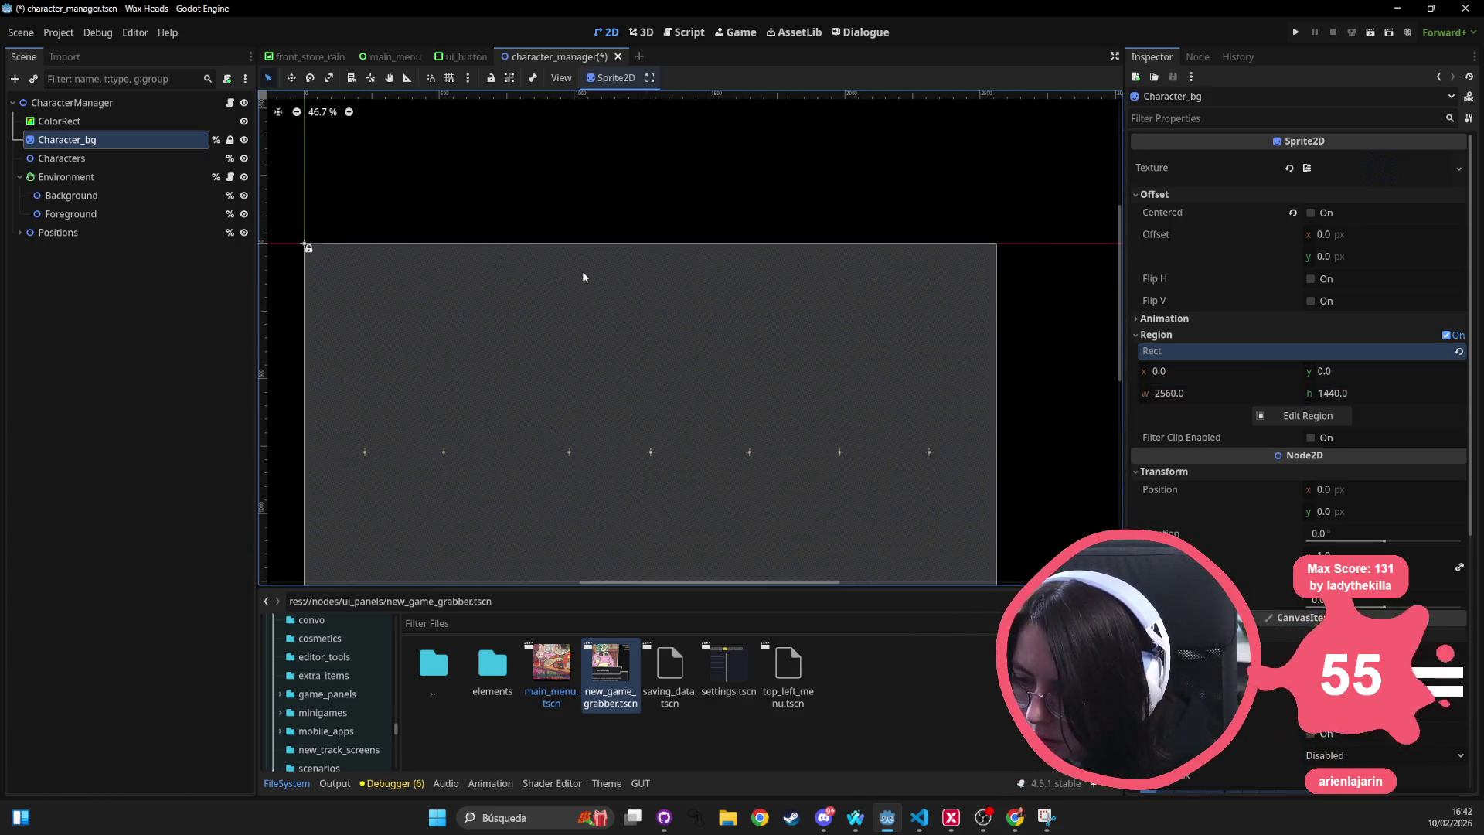
scroll(479, 204, left, 10)
scroll(479, 204, up, 1)
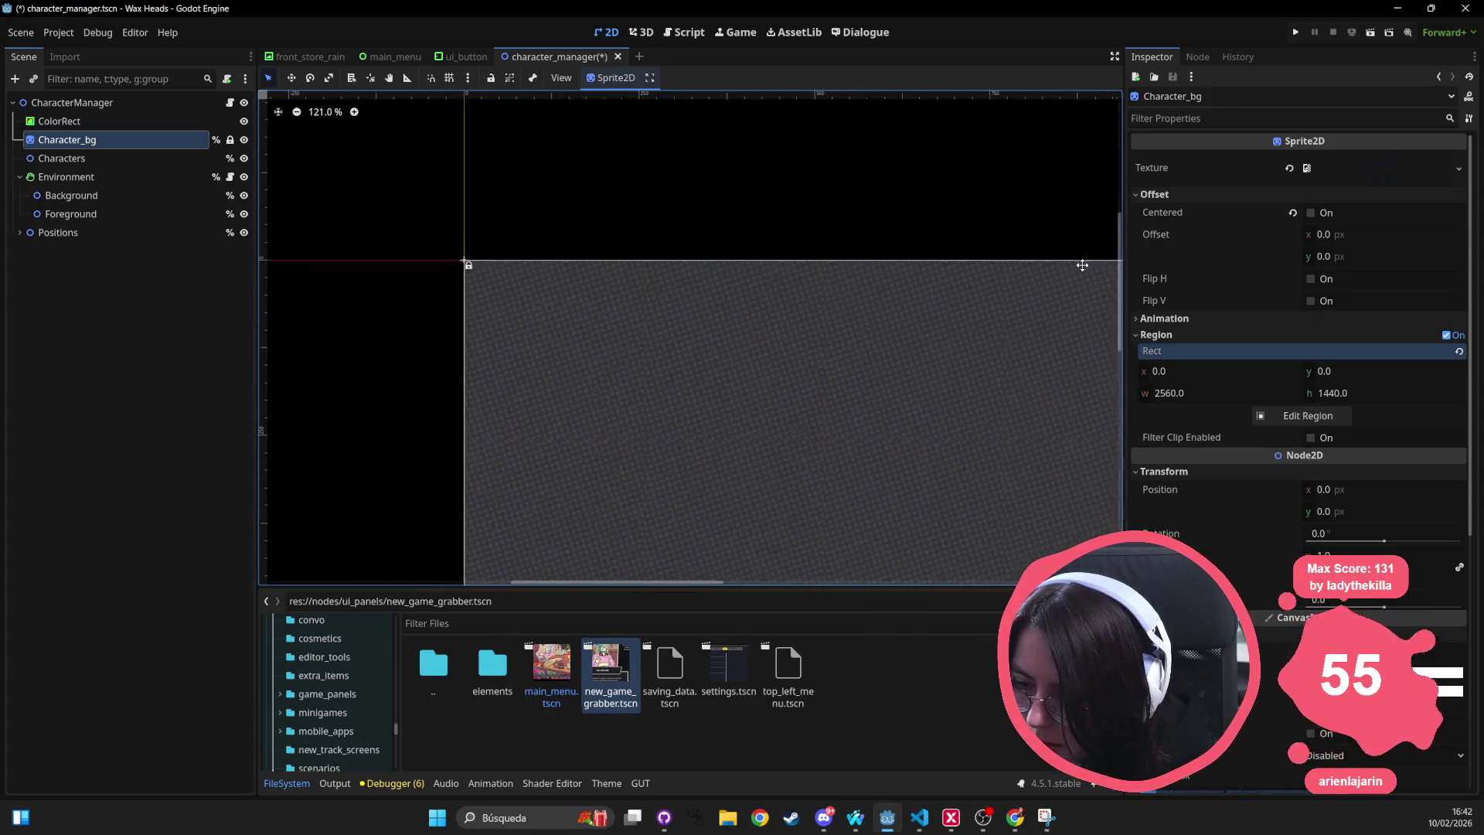
scroll(755, 520, down, 2)
scroll(705, 291, right, 2)
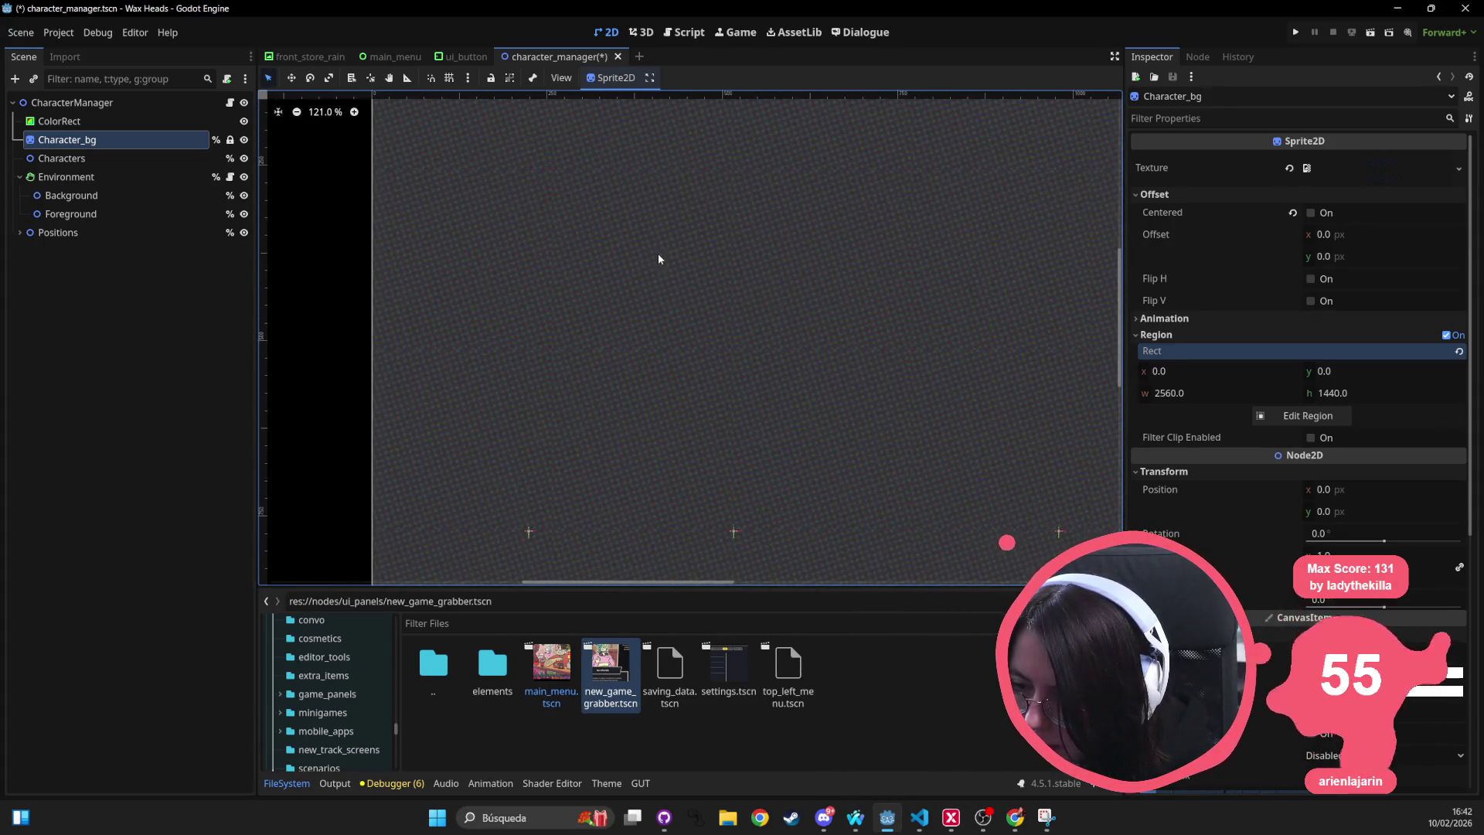
scroll(643, 260, left, 3)
scroll(642, 262, right, 3)
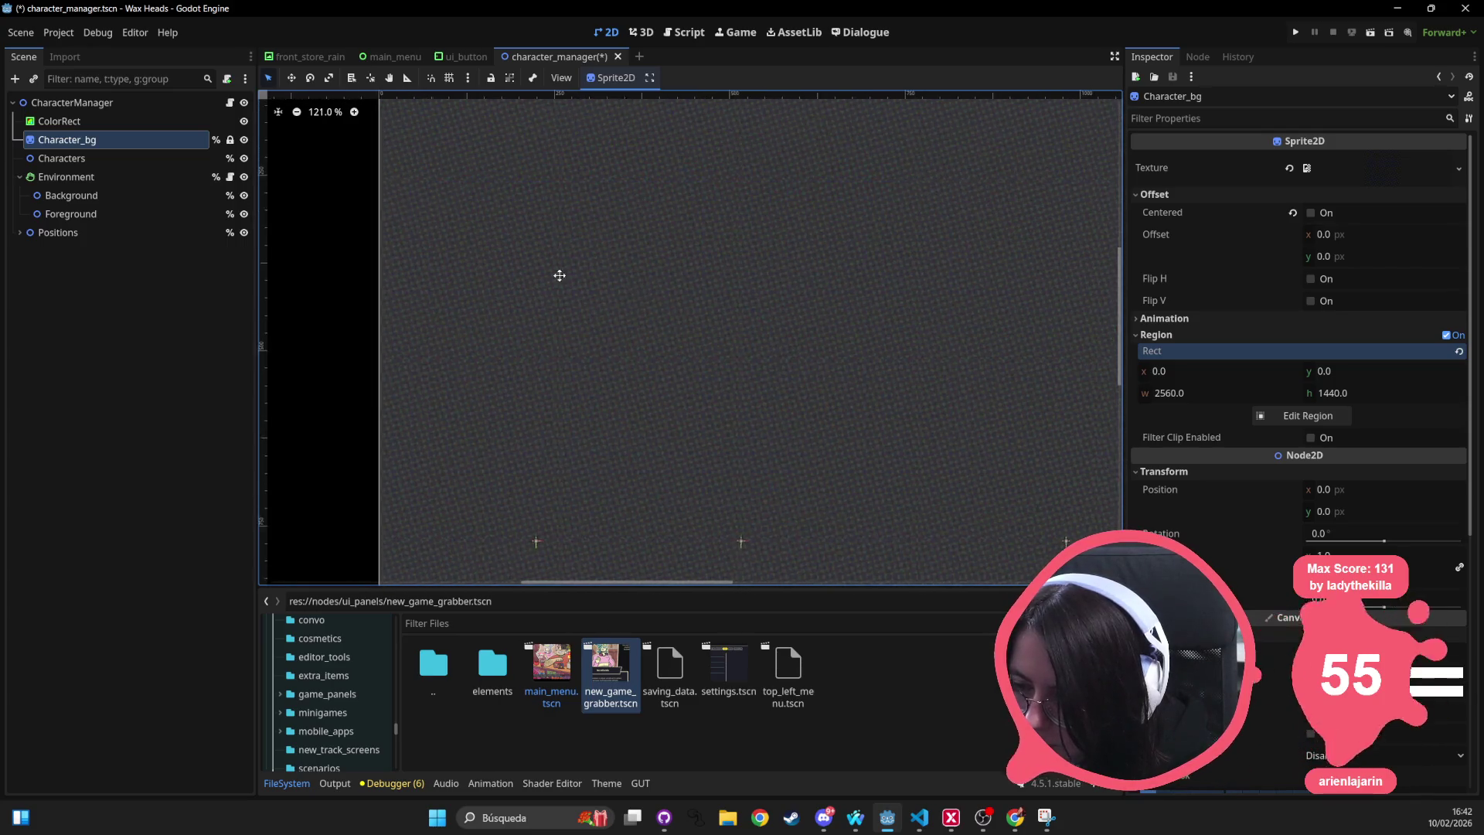
scroll(568, 340, up, 2)
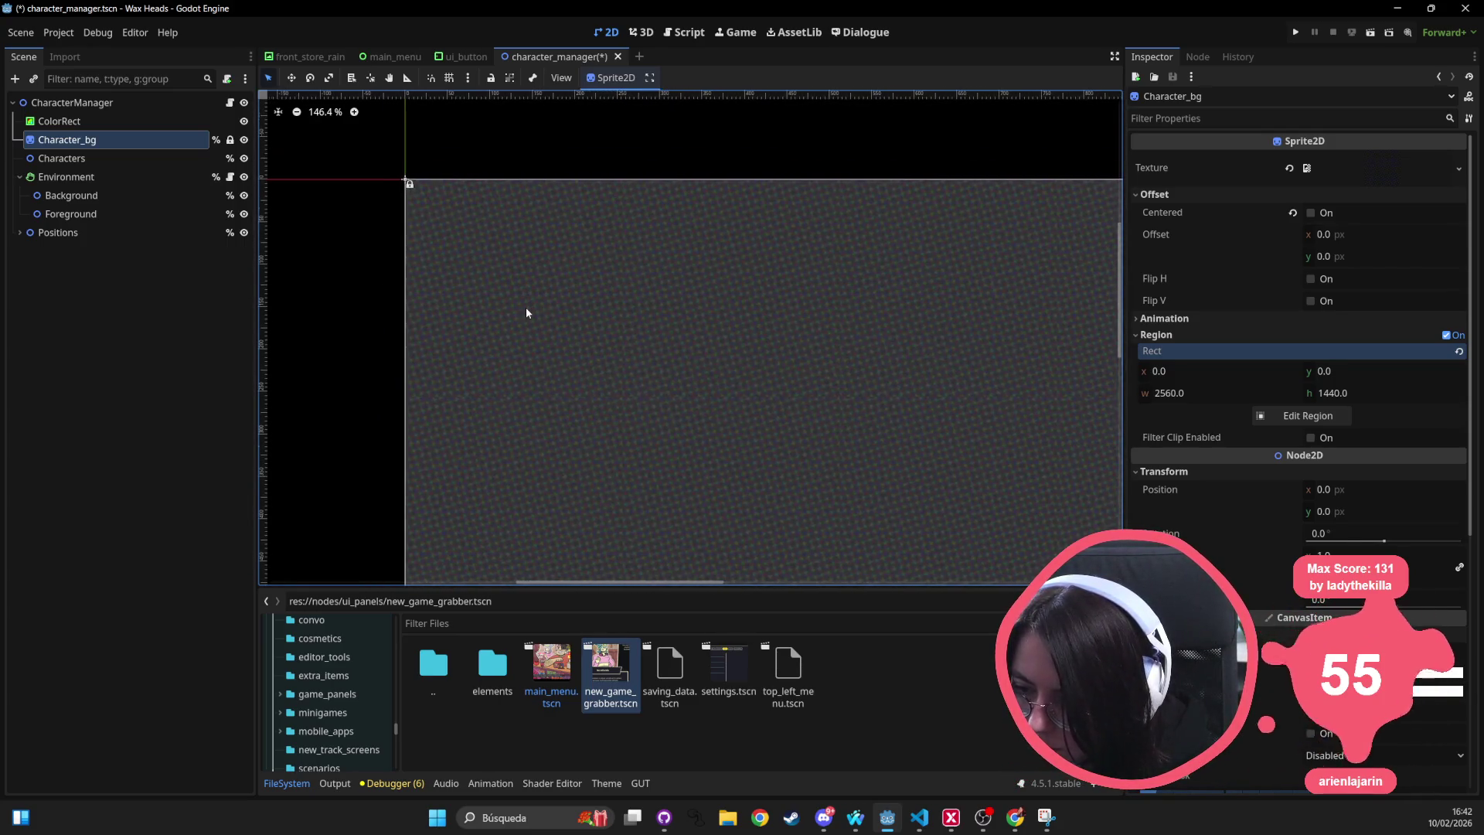
scroll(526, 309, up, 3)
scroll(526, 309, down, 1)
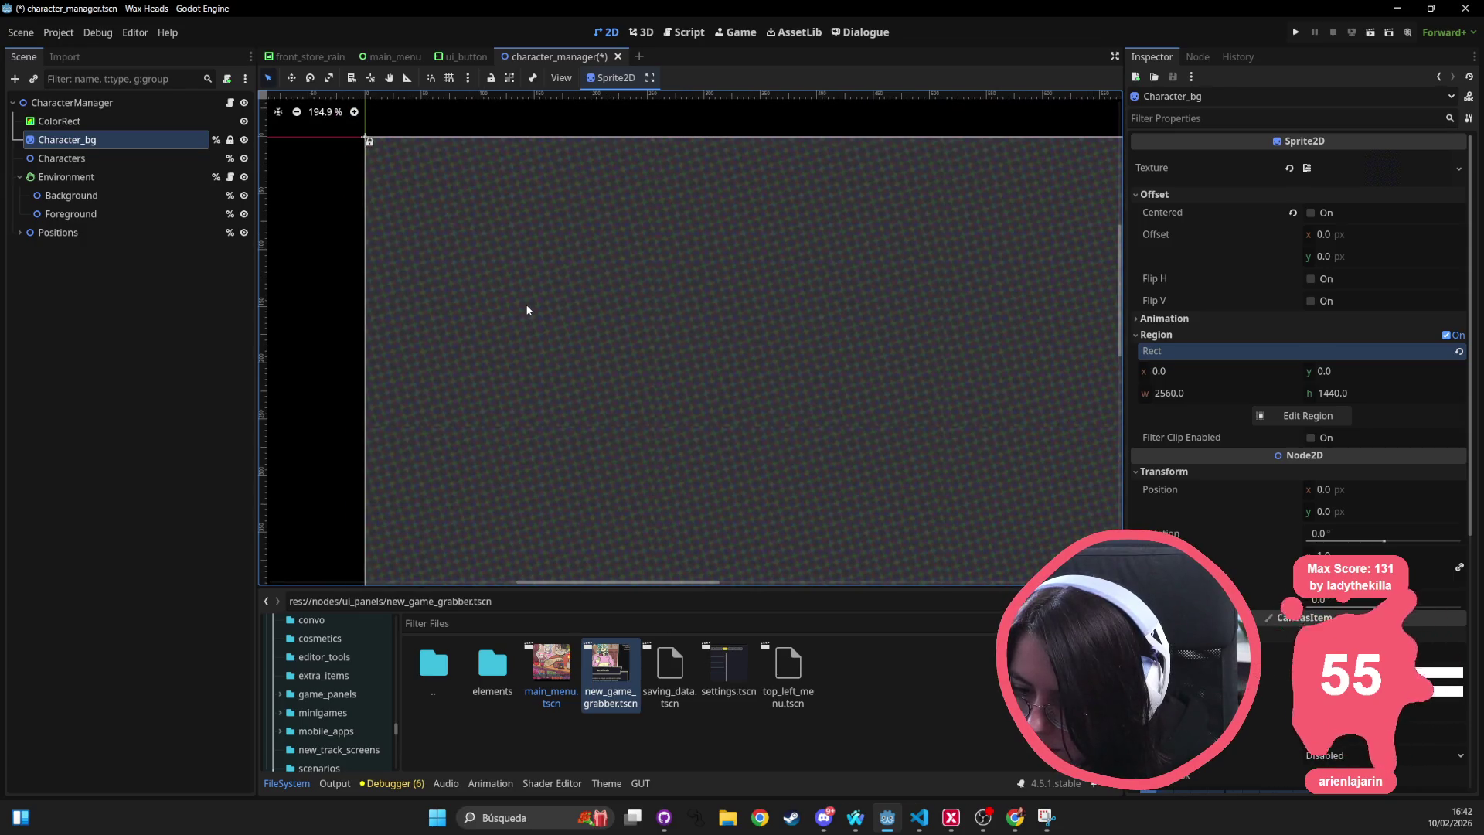
click(434, 824)
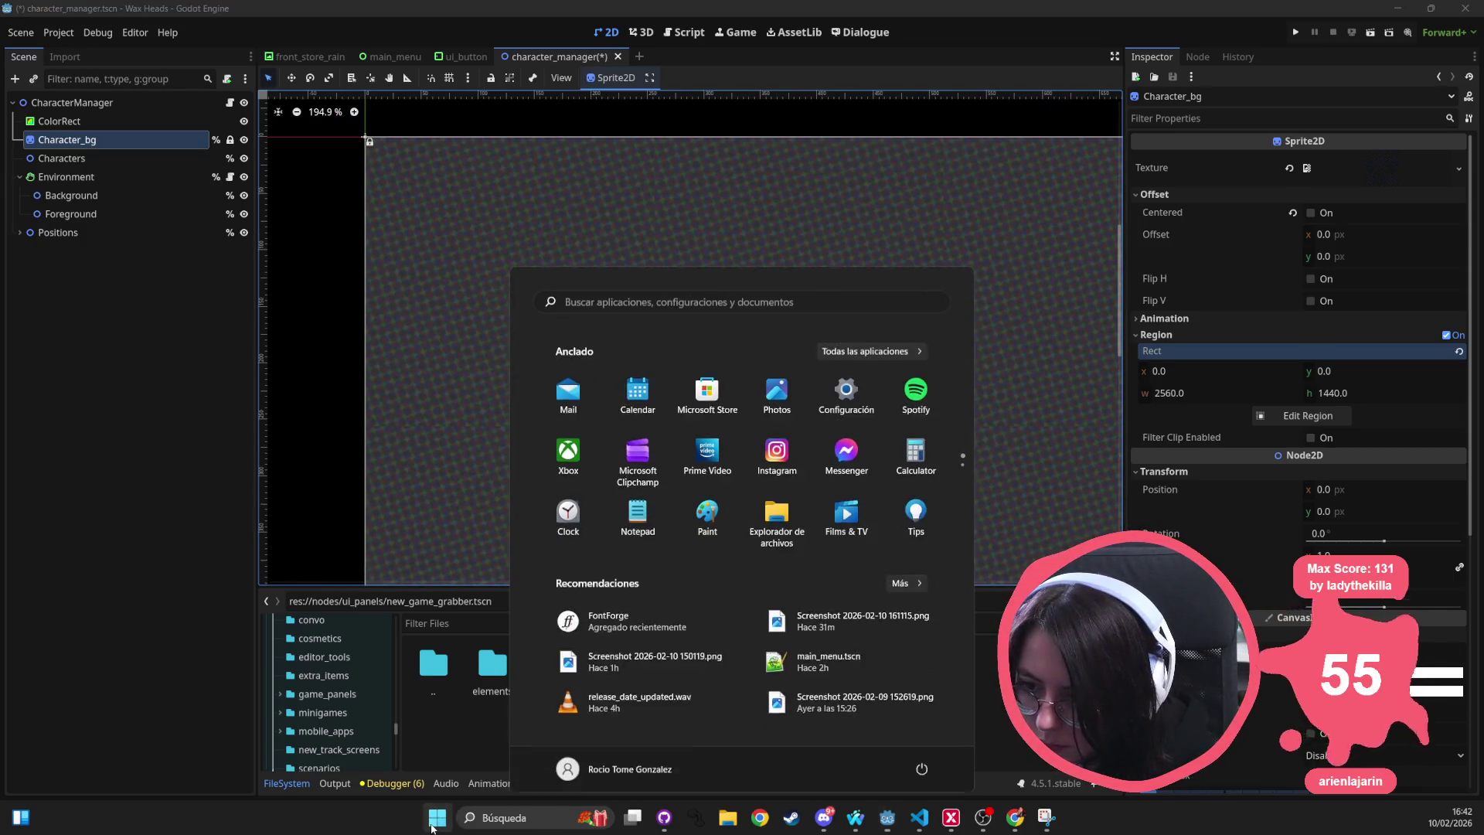
text(s)
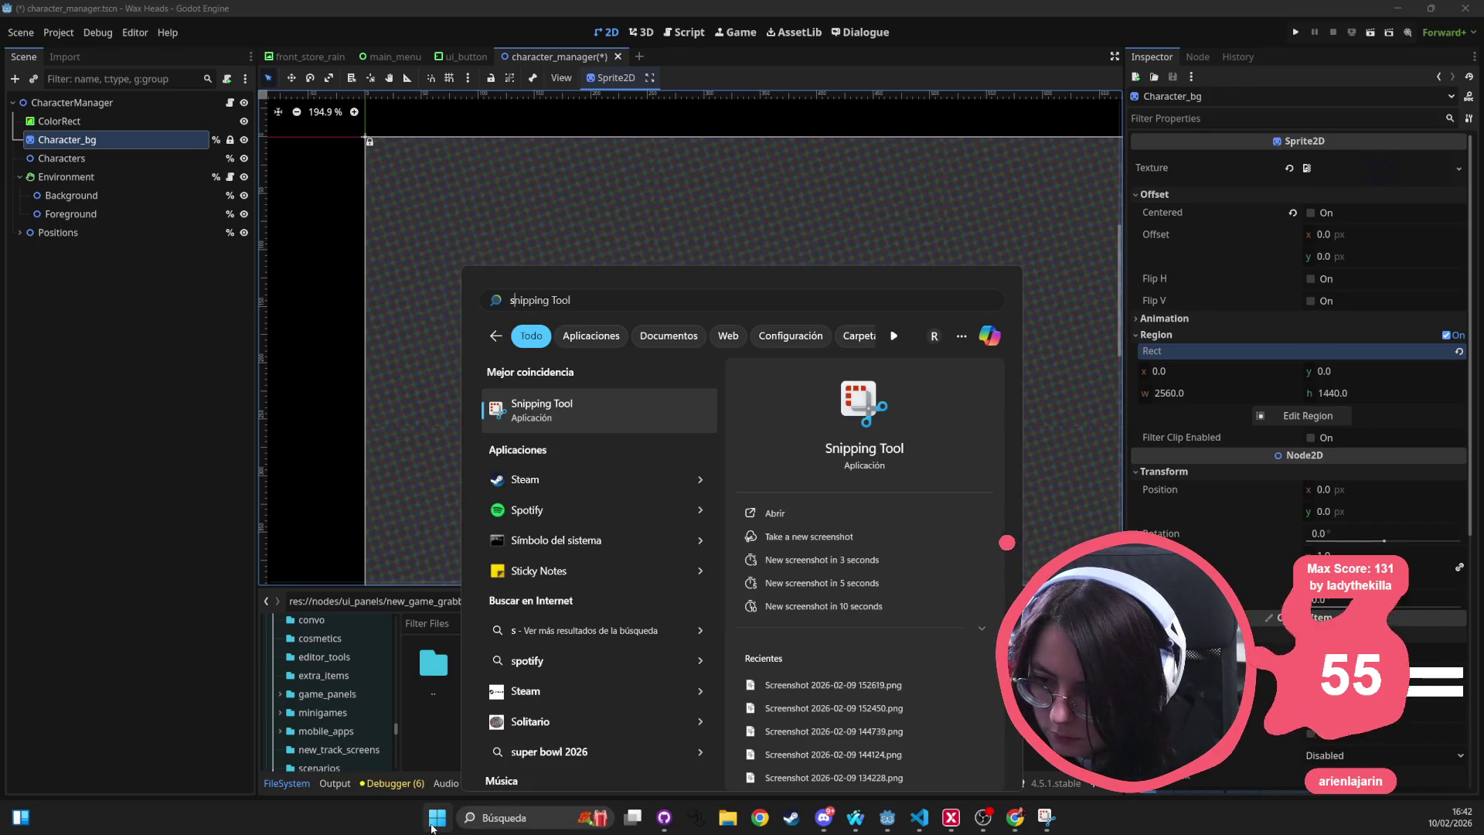
key(BackSpace)
key(Escape)
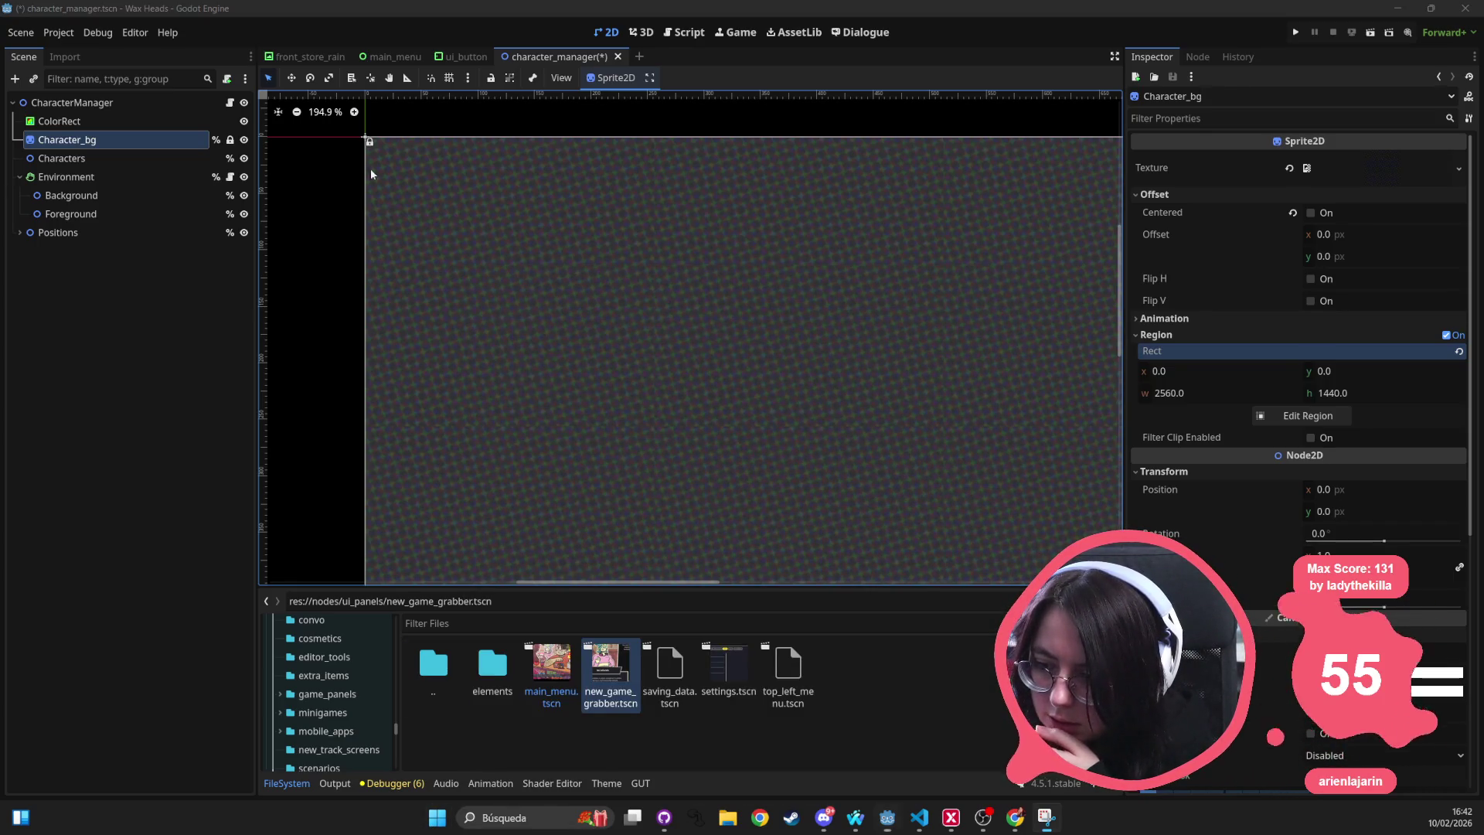
key(super+shift+s)
mouse_move(345, 117)
mouse_down()
mouse_move(669, 487)
mouse_move(891, 558)
mouse_up()
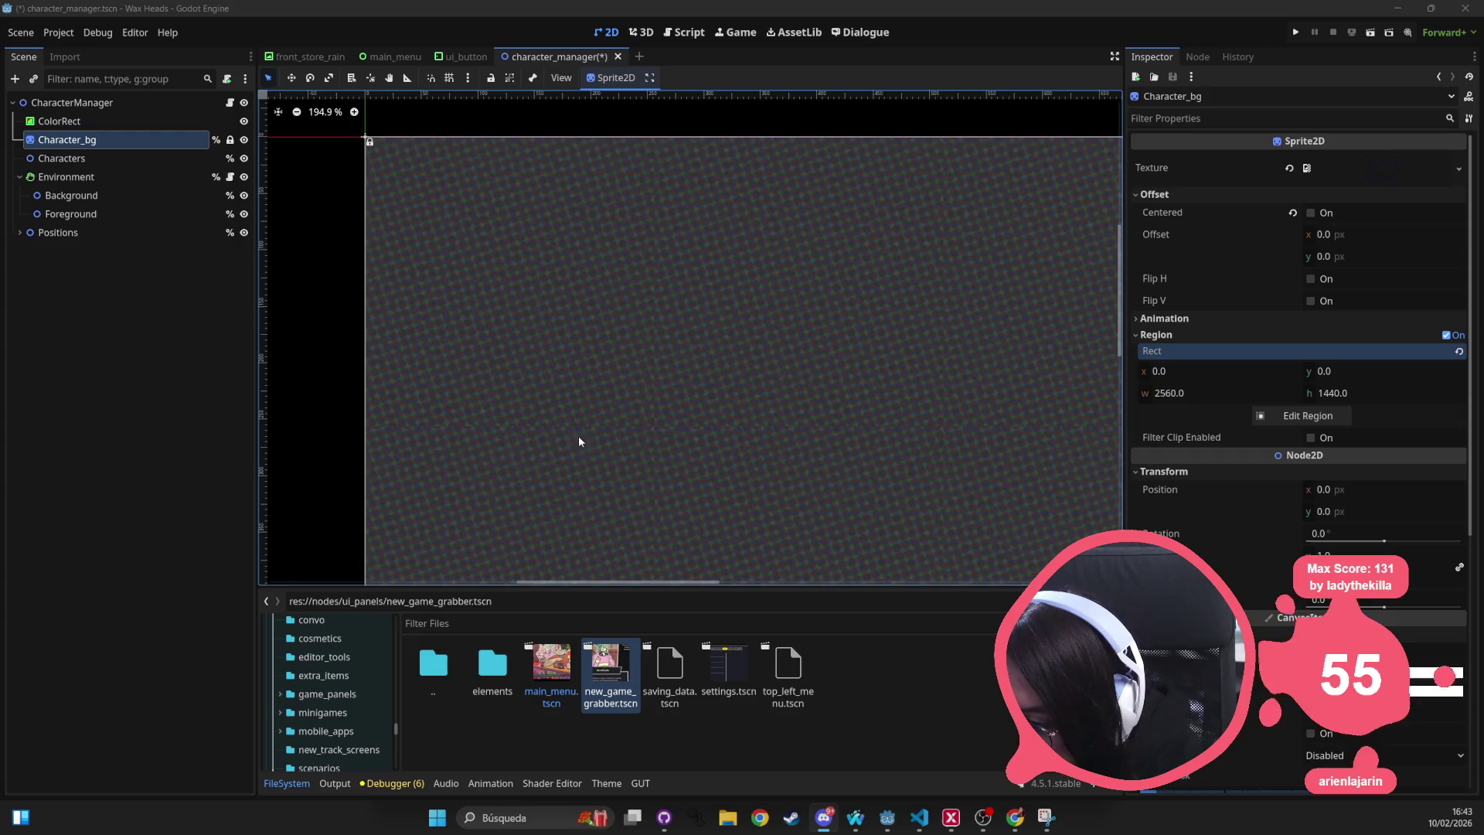
Zoom into the background texture and snip a patch of it with the screenshot tool.
scroll(578, 440, up, 4)
scroll(766, 440, up, 3)
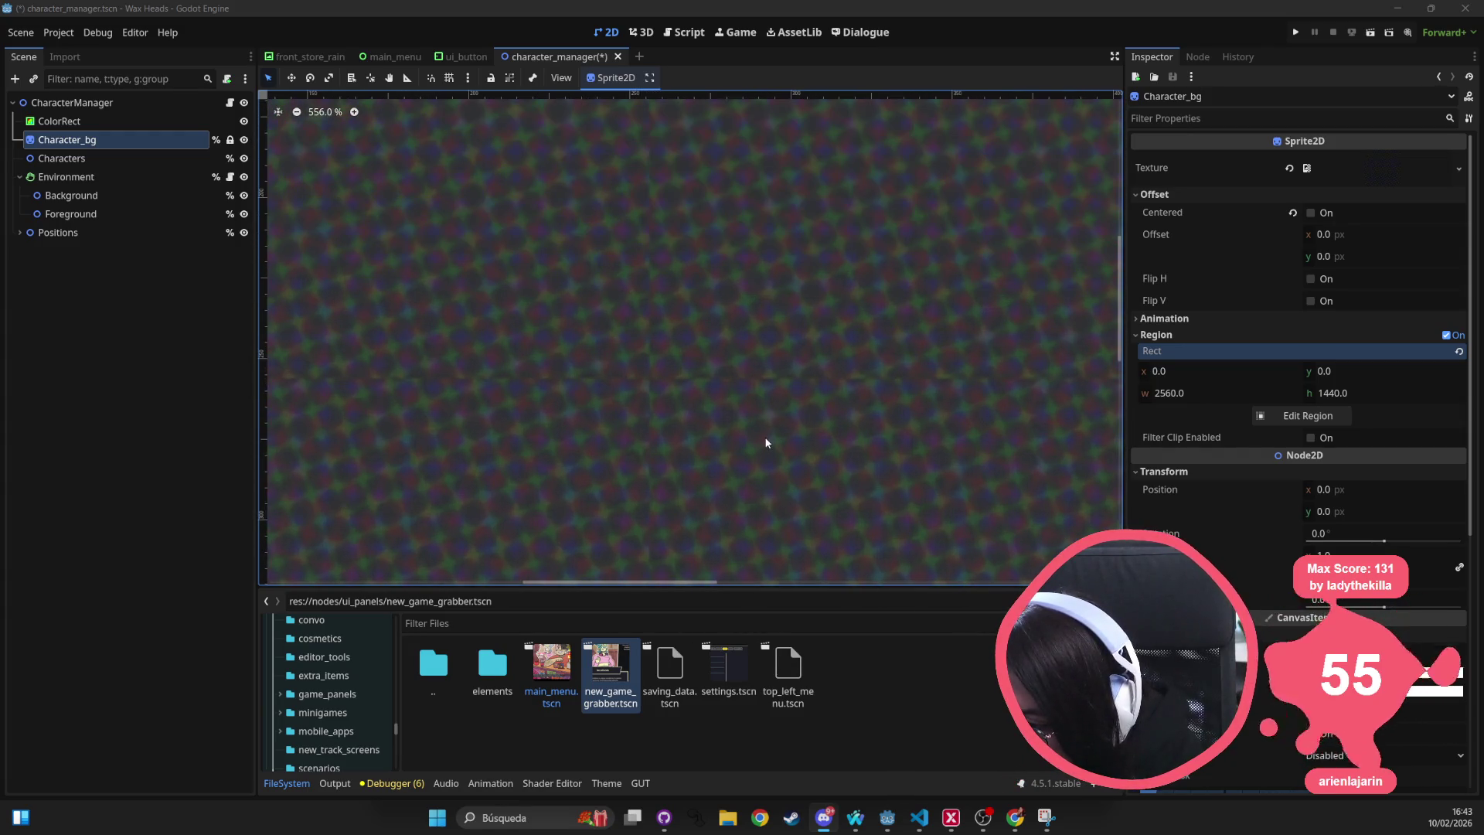
click(439, 819)
text(sni)
click(442, 824)
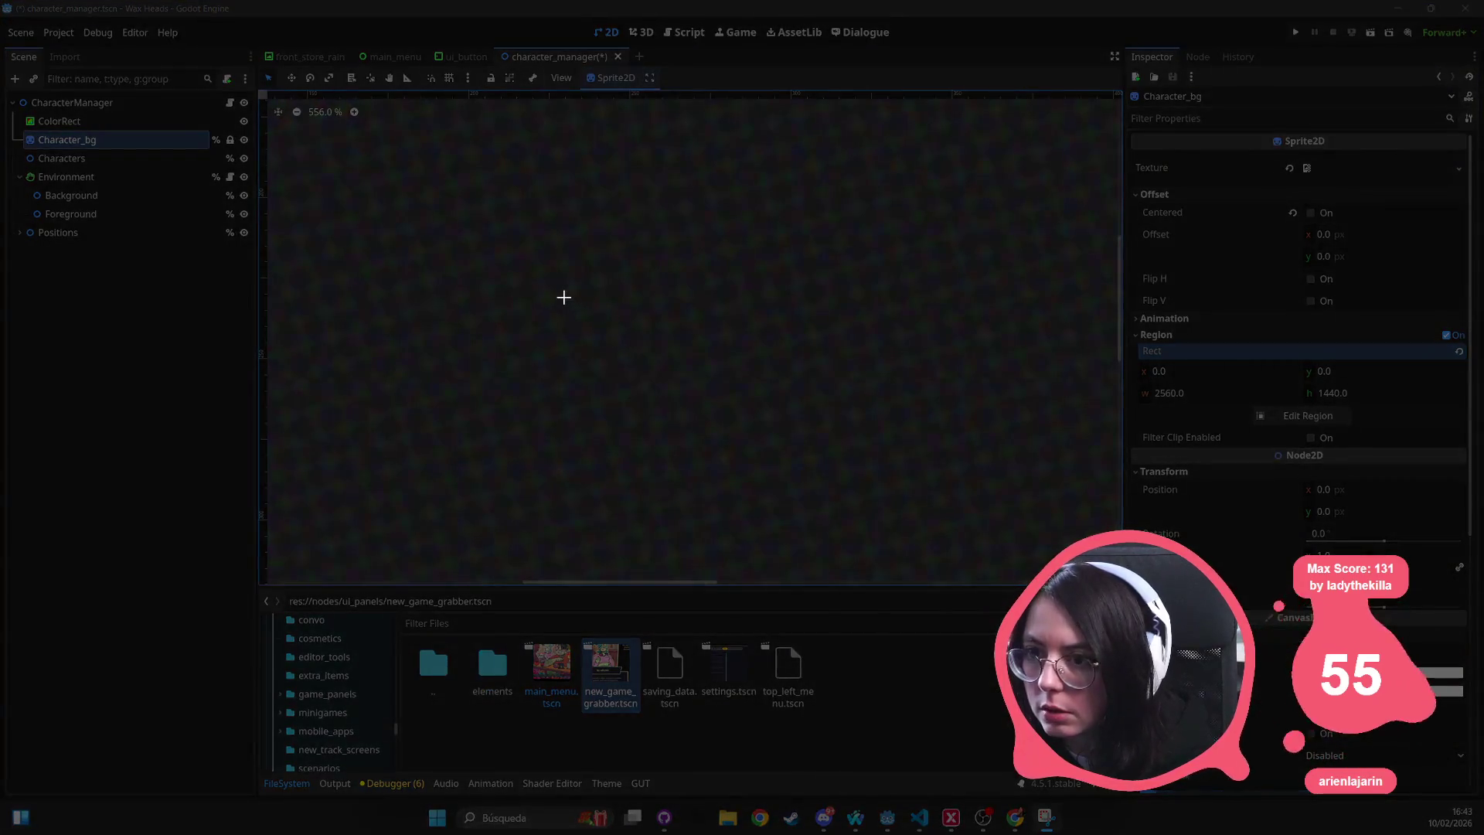
drag(564, 295, 759, 480)
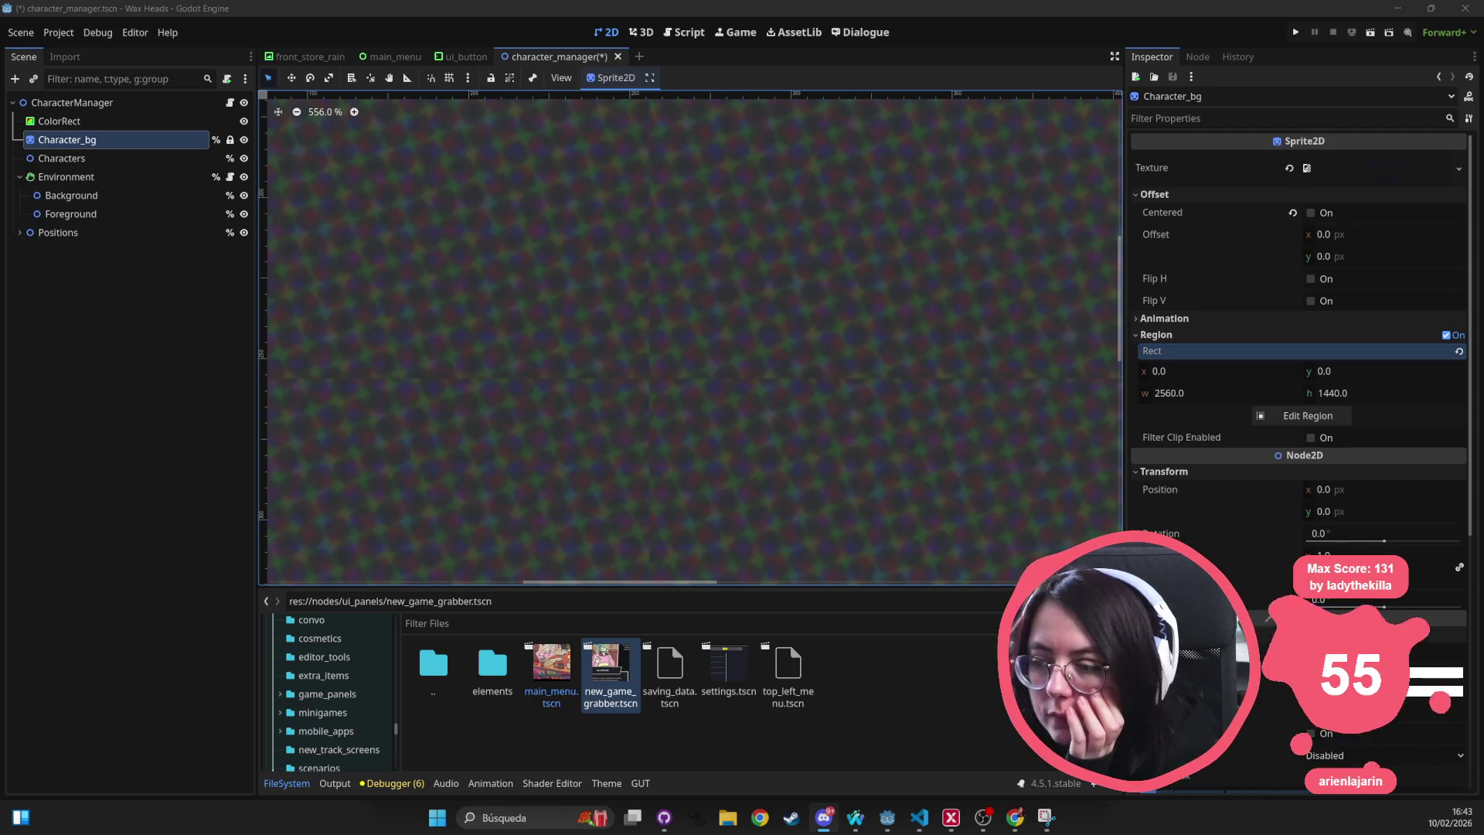
Zoom out and capture a snip of part of the tiled background.
scroll(711, 333, down, 1)
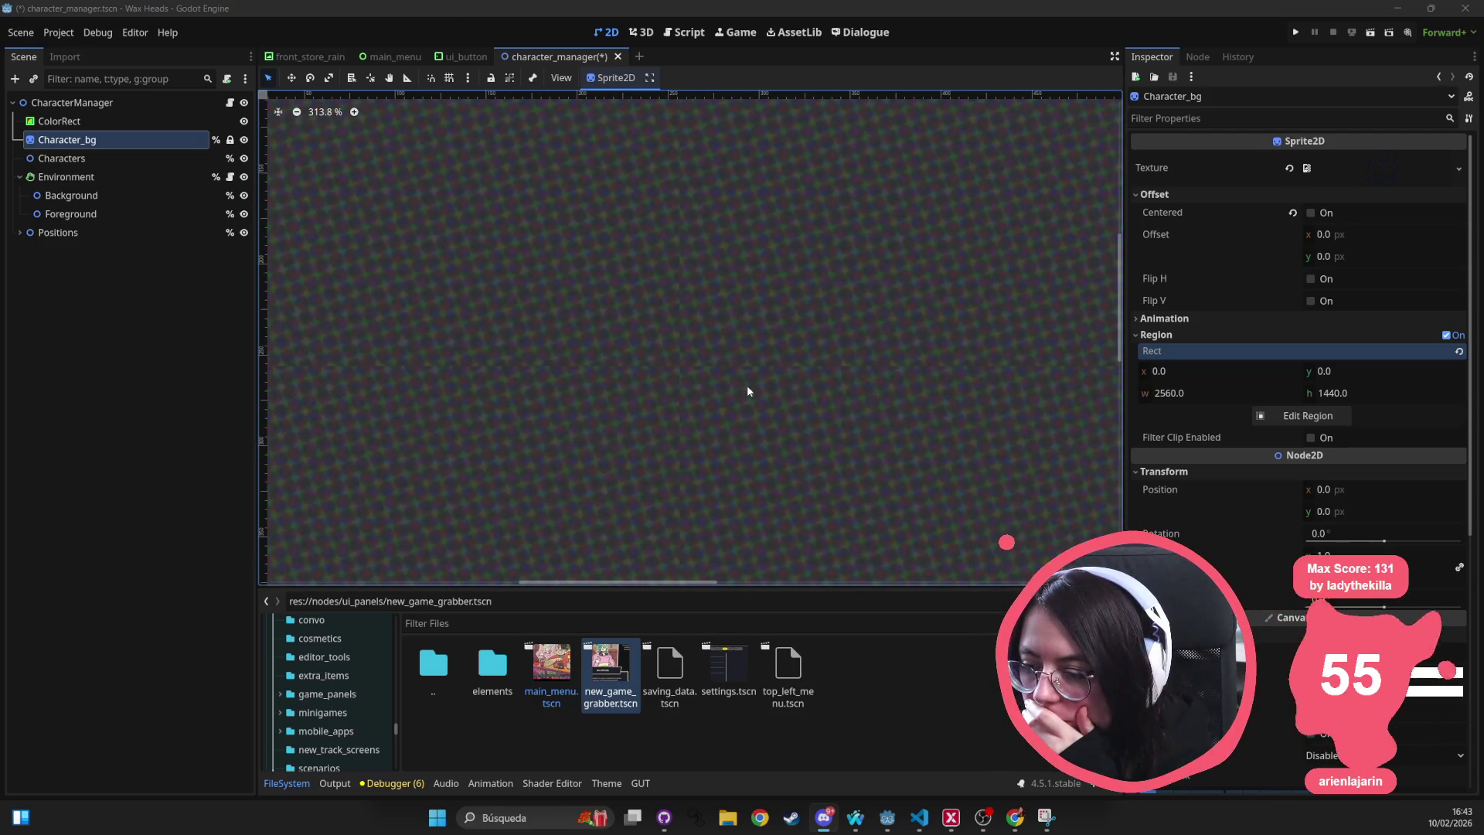
scroll(780, 370, down, 9)
scroll(819, 387, down, 4)
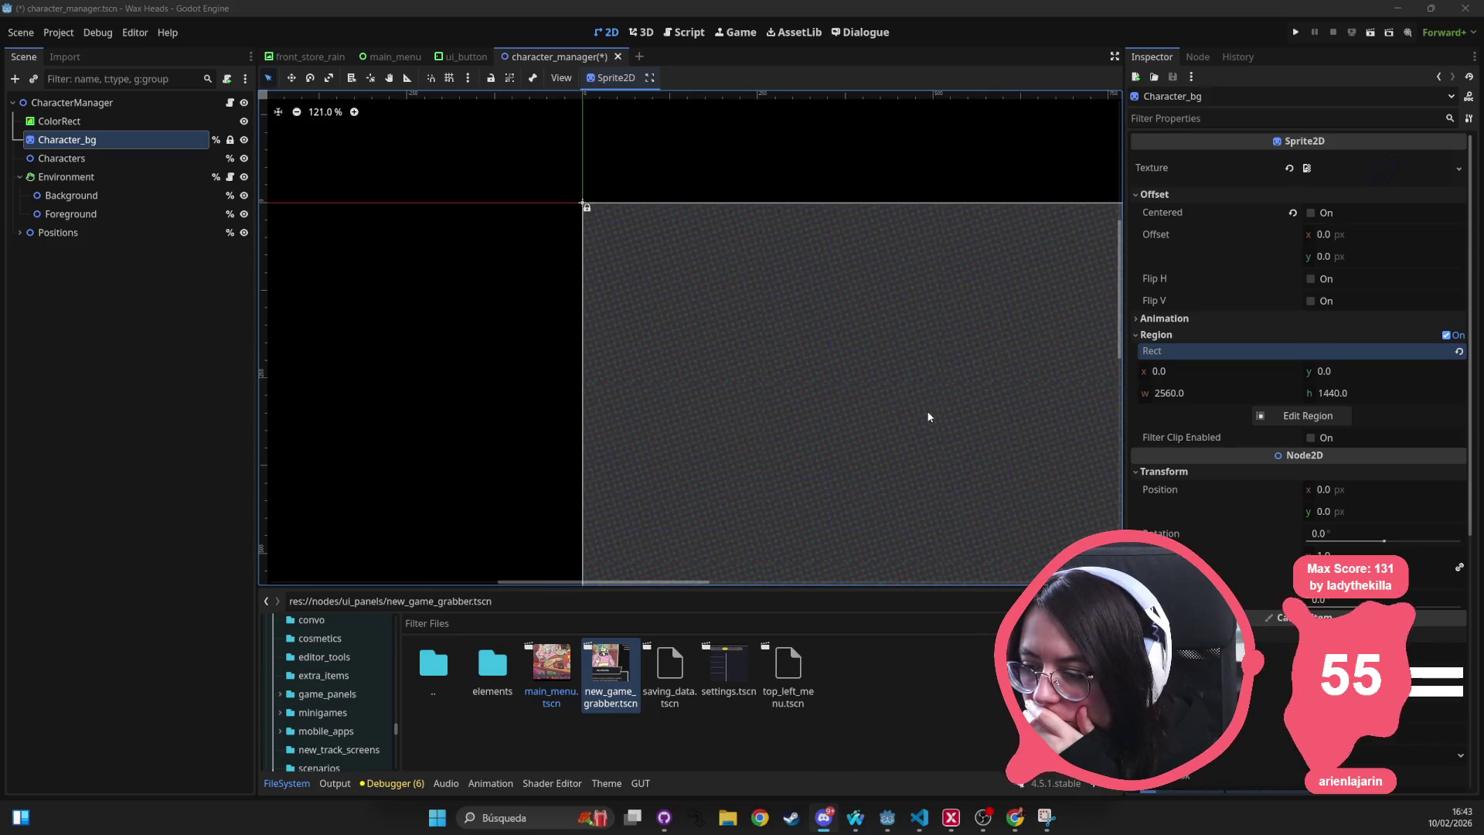
scroll(810, 388, down, 1)
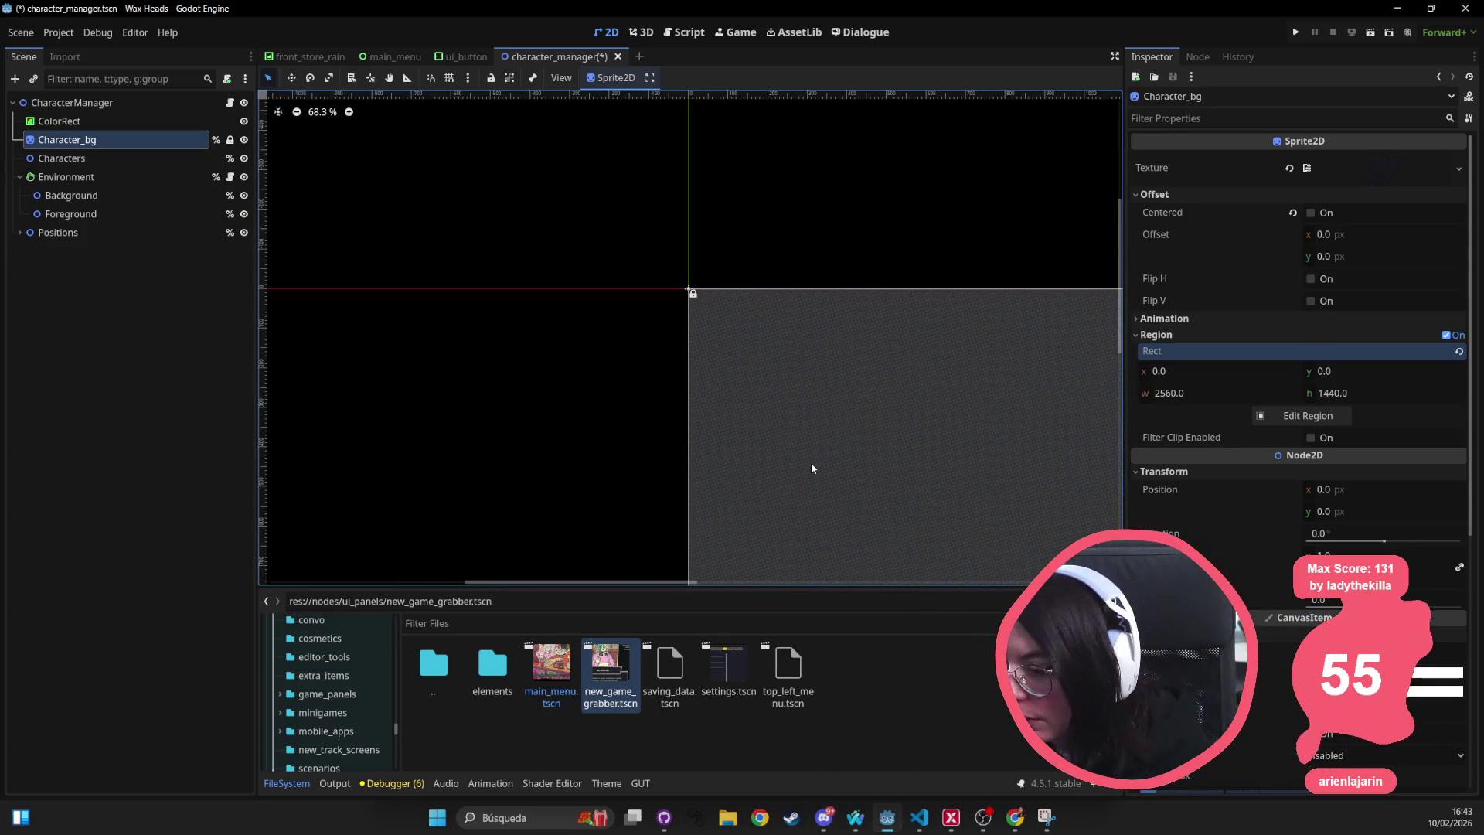
scroll(813, 461, down, 1)
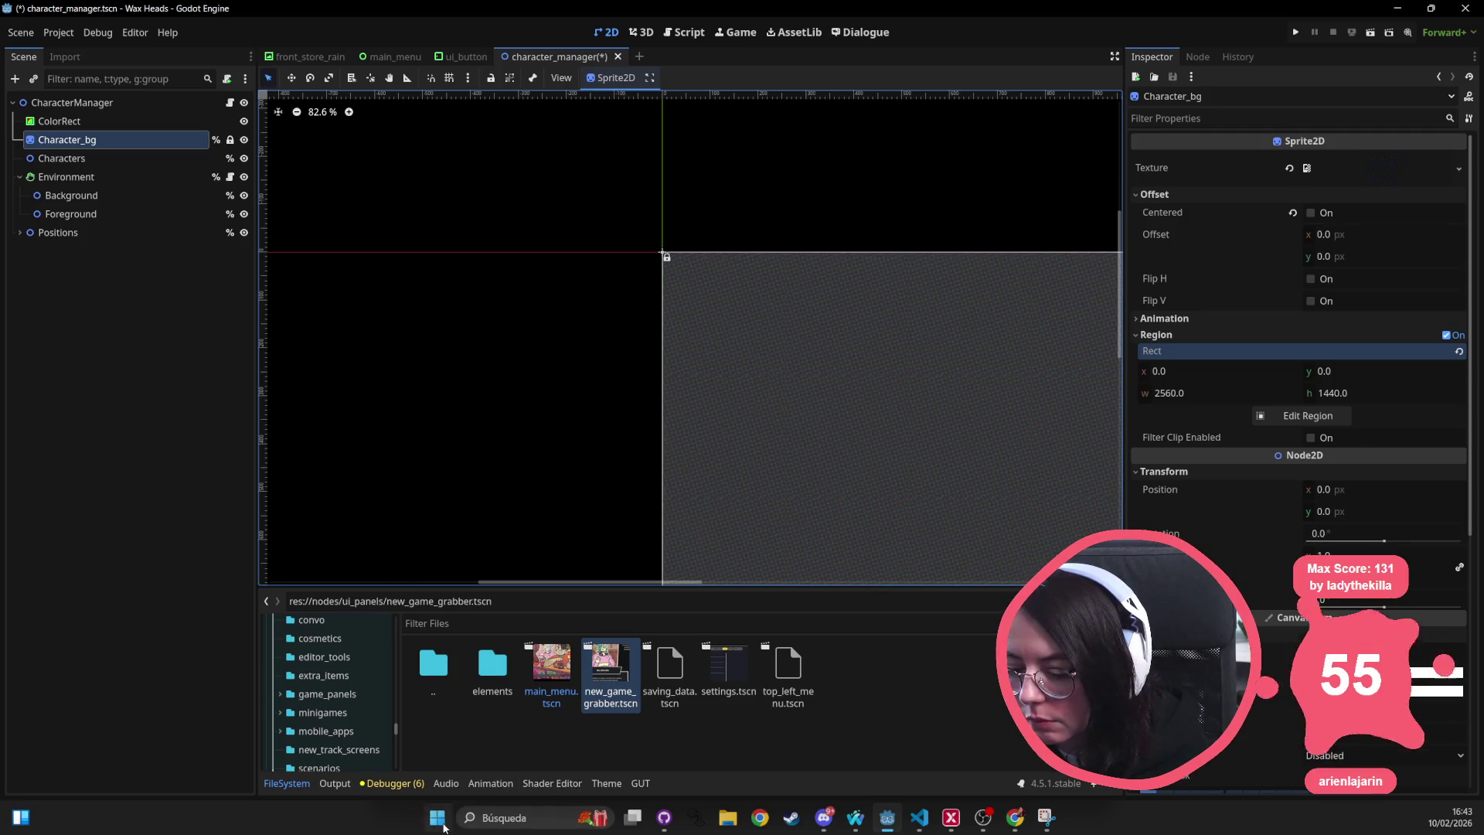
click(437, 817)
text(sni)
click(444, 826)
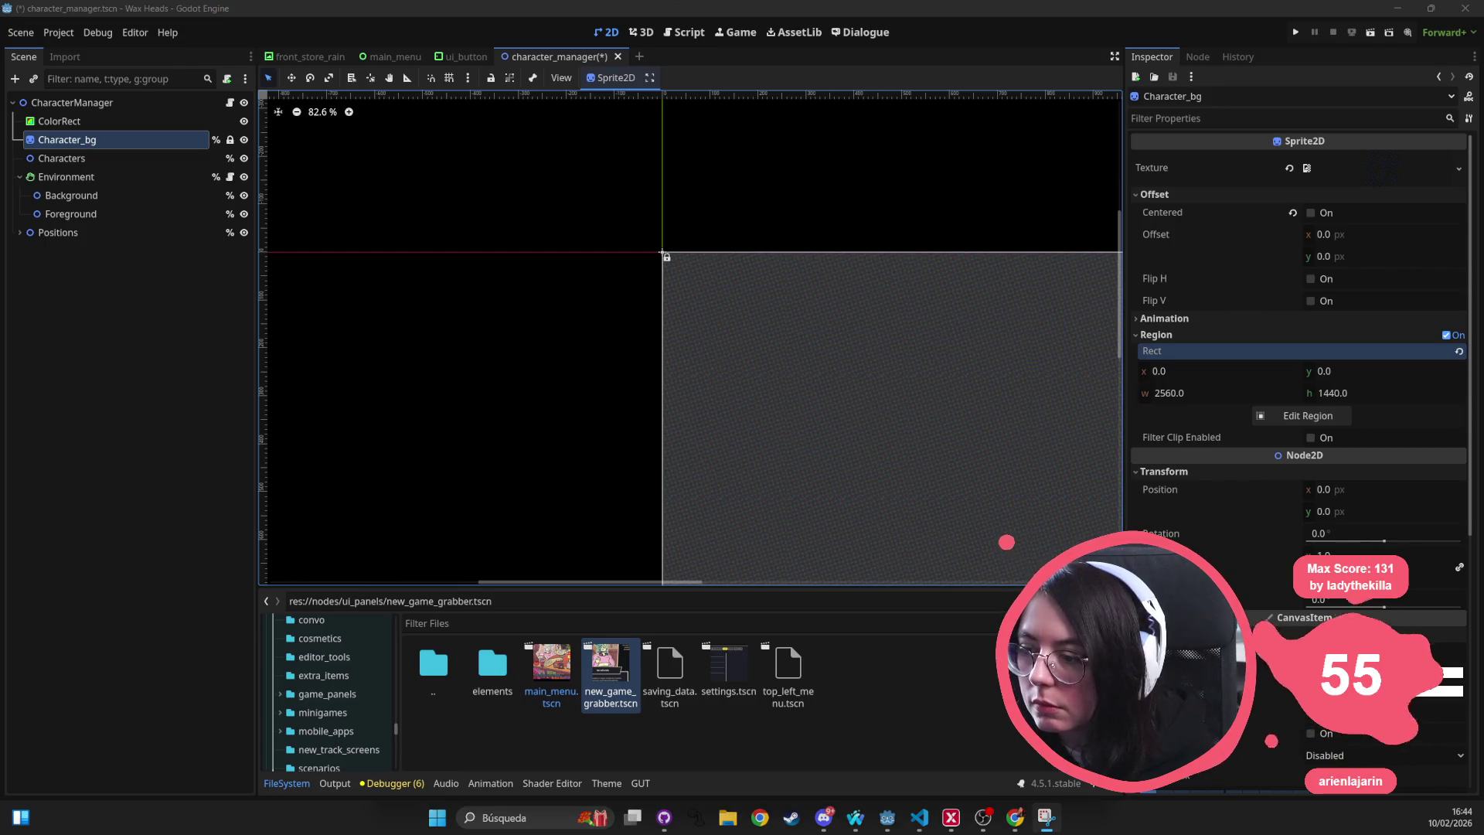
key(super+shift+s)
mouse_move(602, 219)
mouse_down()
mouse_move(856, 571)
mouse_move(958, 573)
mouse_up()
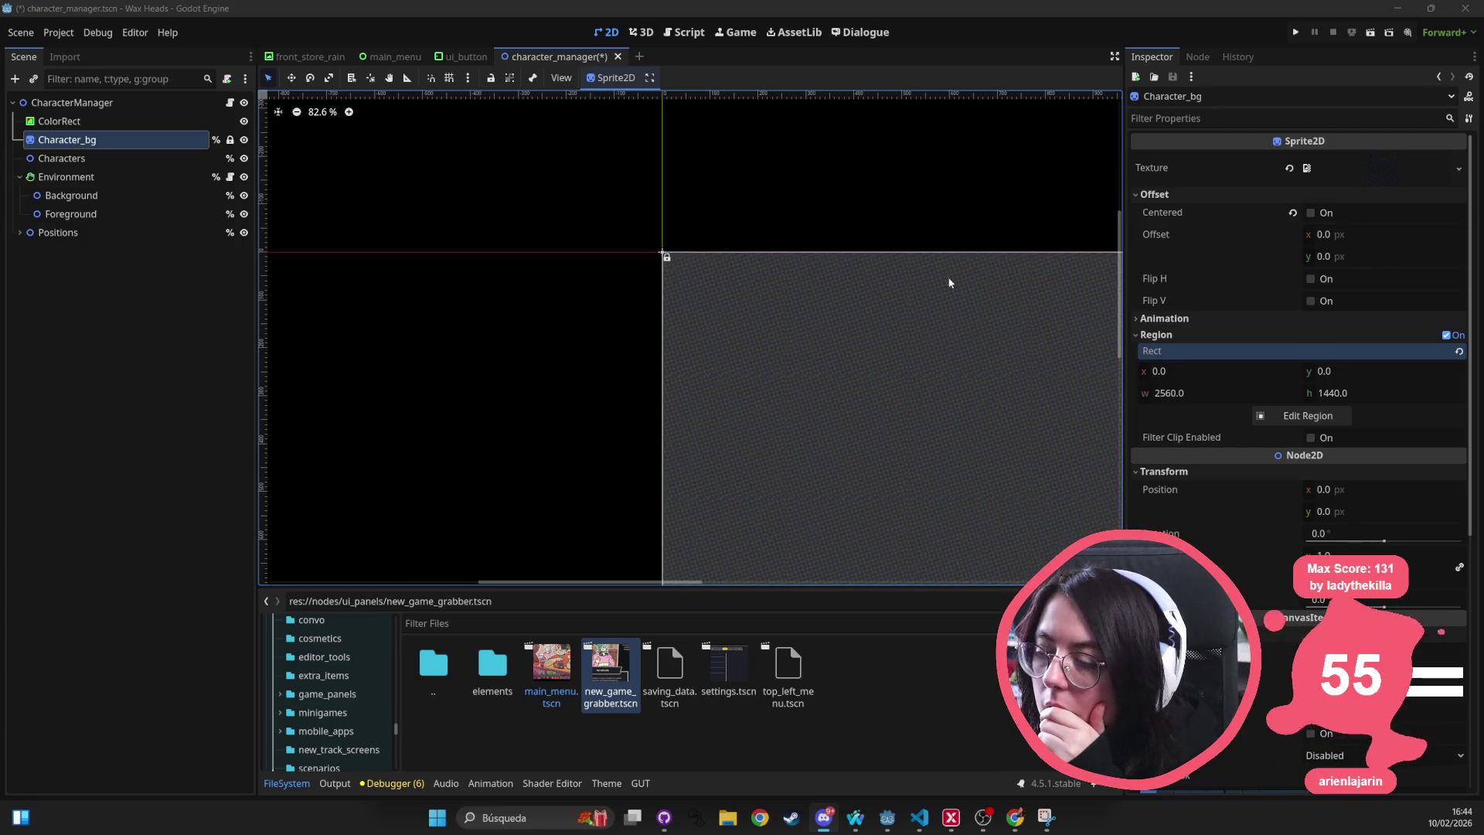
Frame the whole Character_bg sprite and save the character_manager scene.
scroll(771, 245, down, 2)
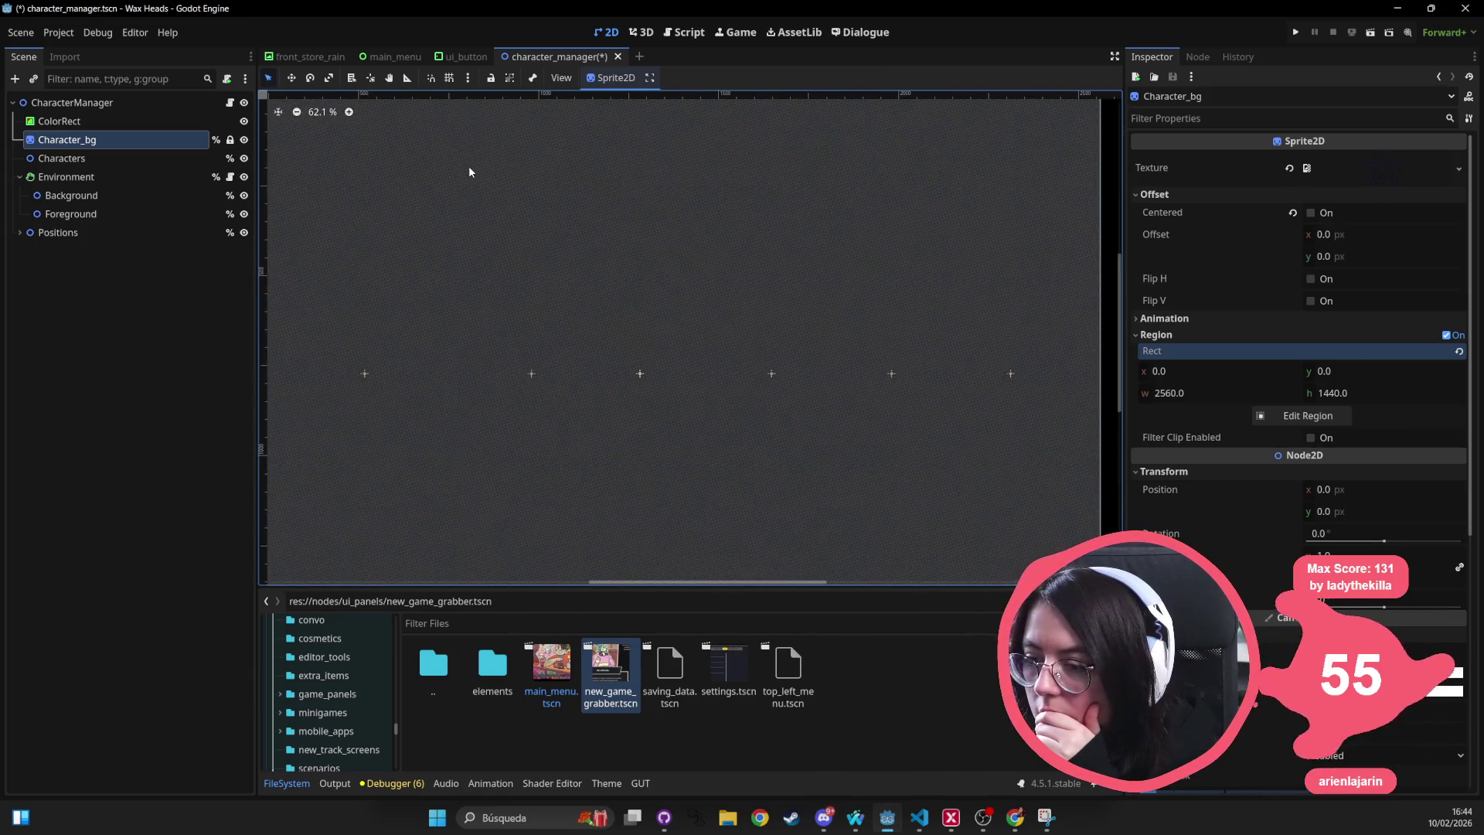
scroll(469, 172, down, 3)
drag(517, 199, 596, 229)
key(ctrl+s)
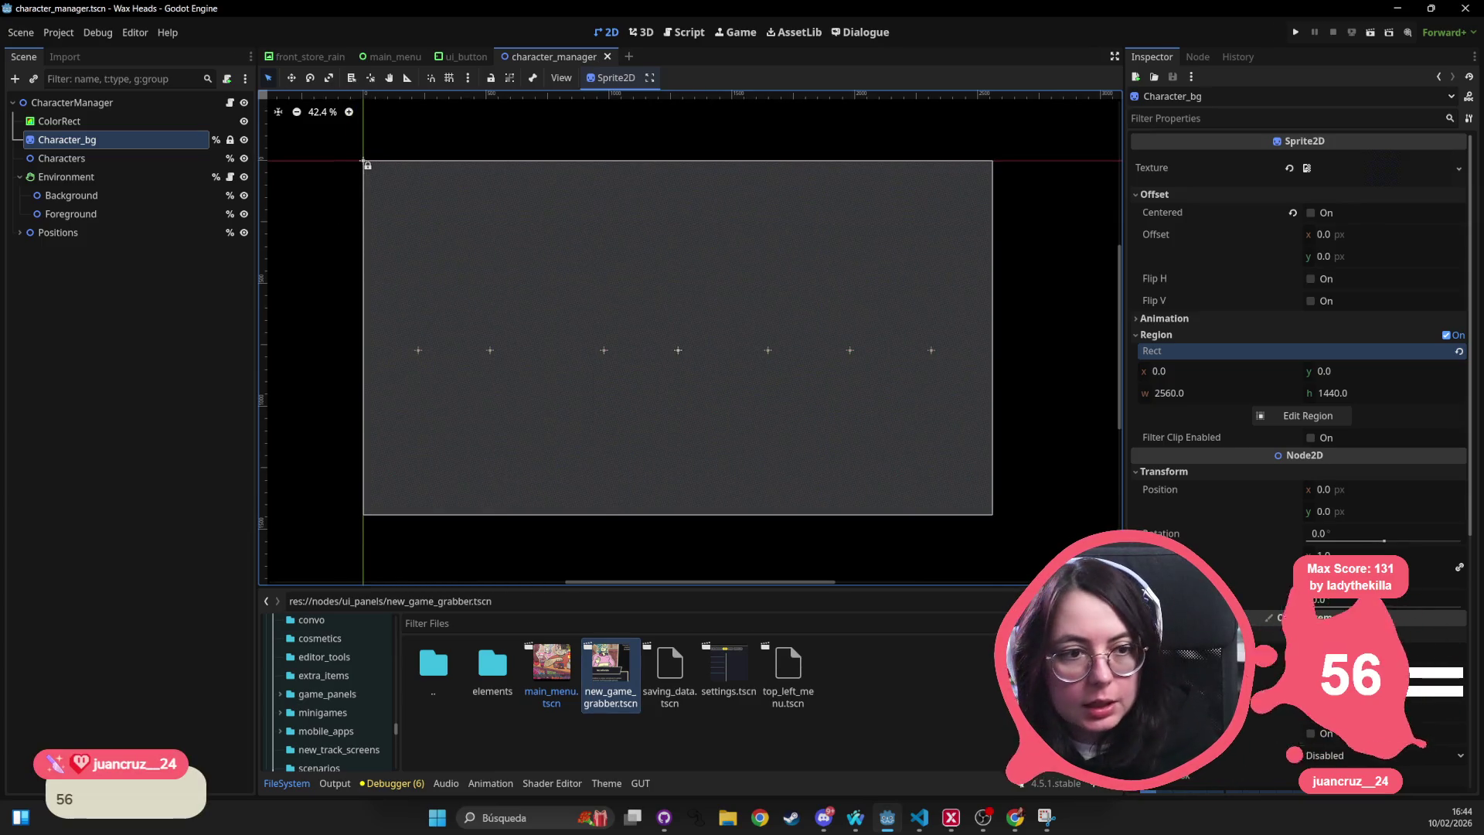
key(alt+Tab)
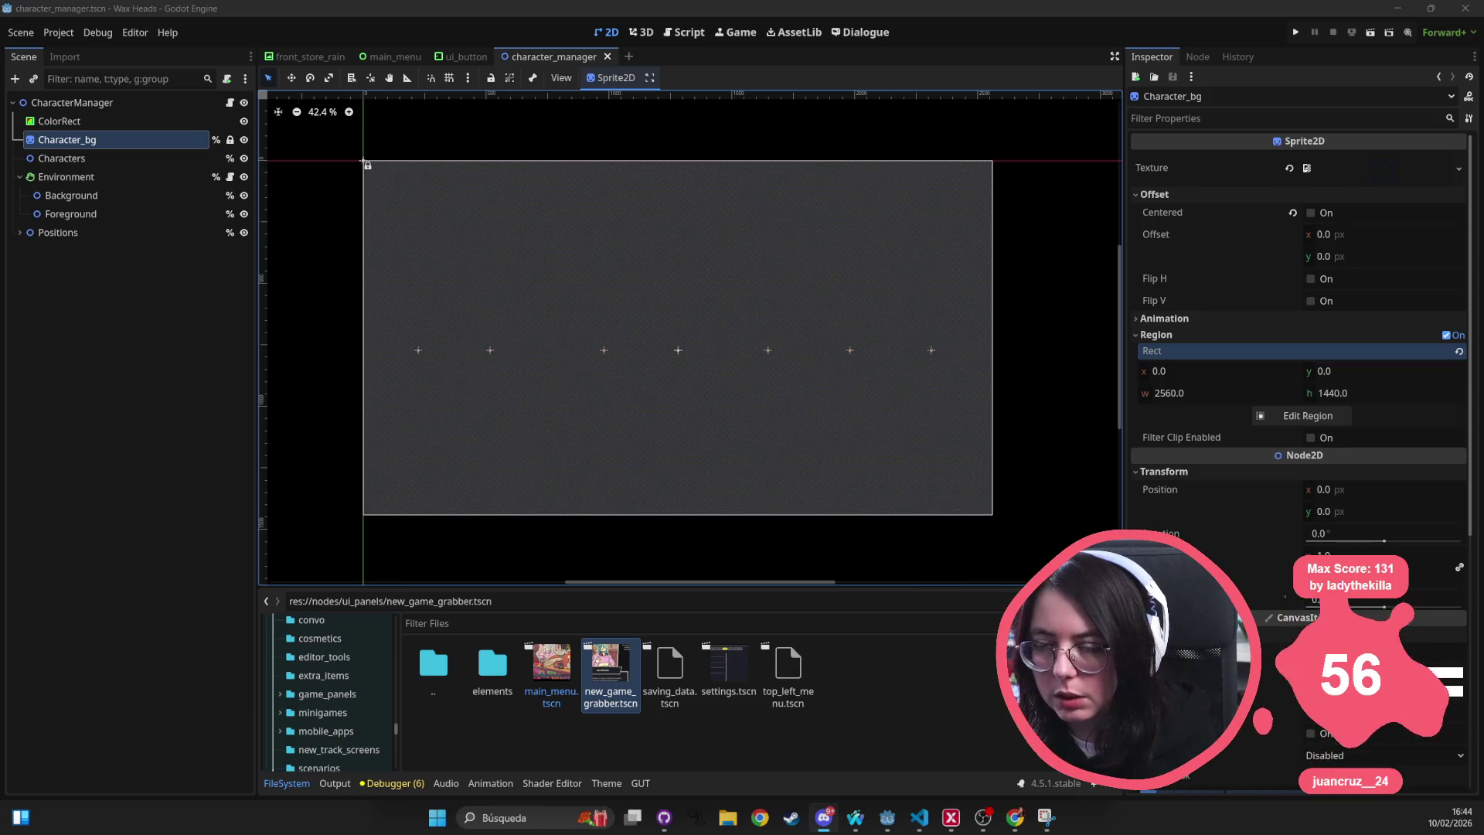
Delete the ColorRect node from the character_manager scene.
click(153, 120)
key(Delete)
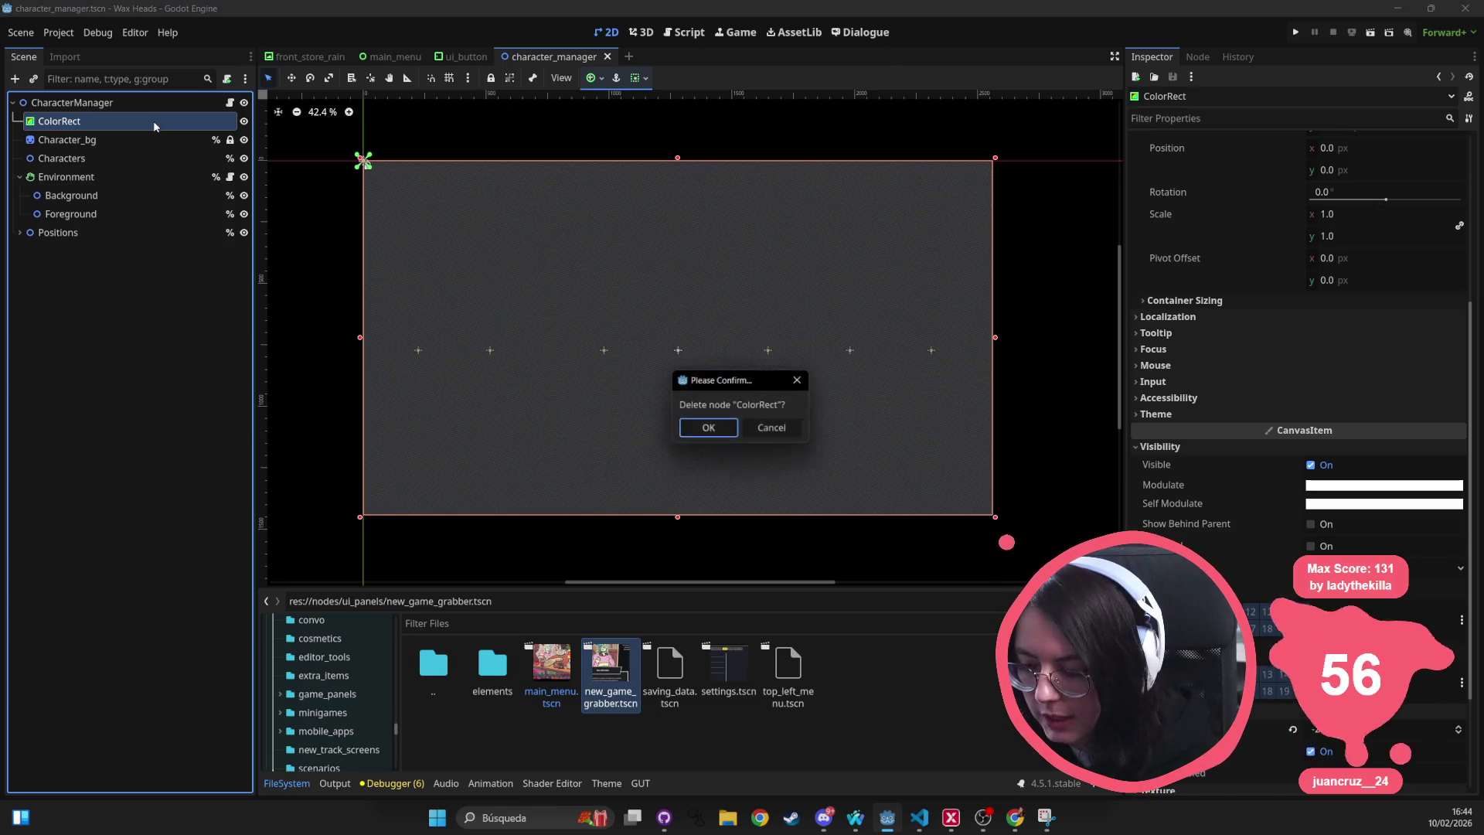
key(Return)
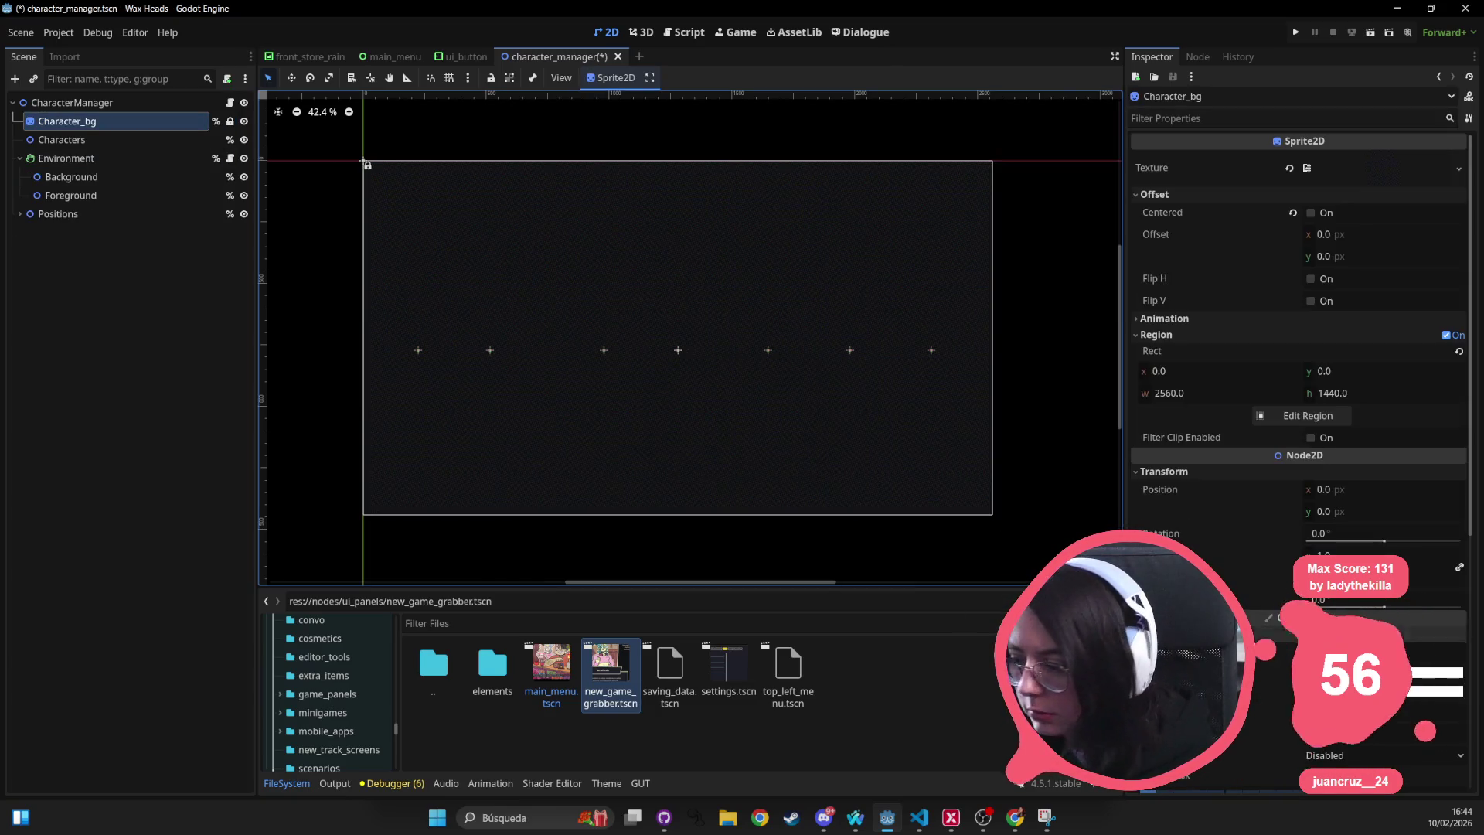
Tint Character_bg fully transparent with ffffff00 and save the scene.
click(1439, 672)
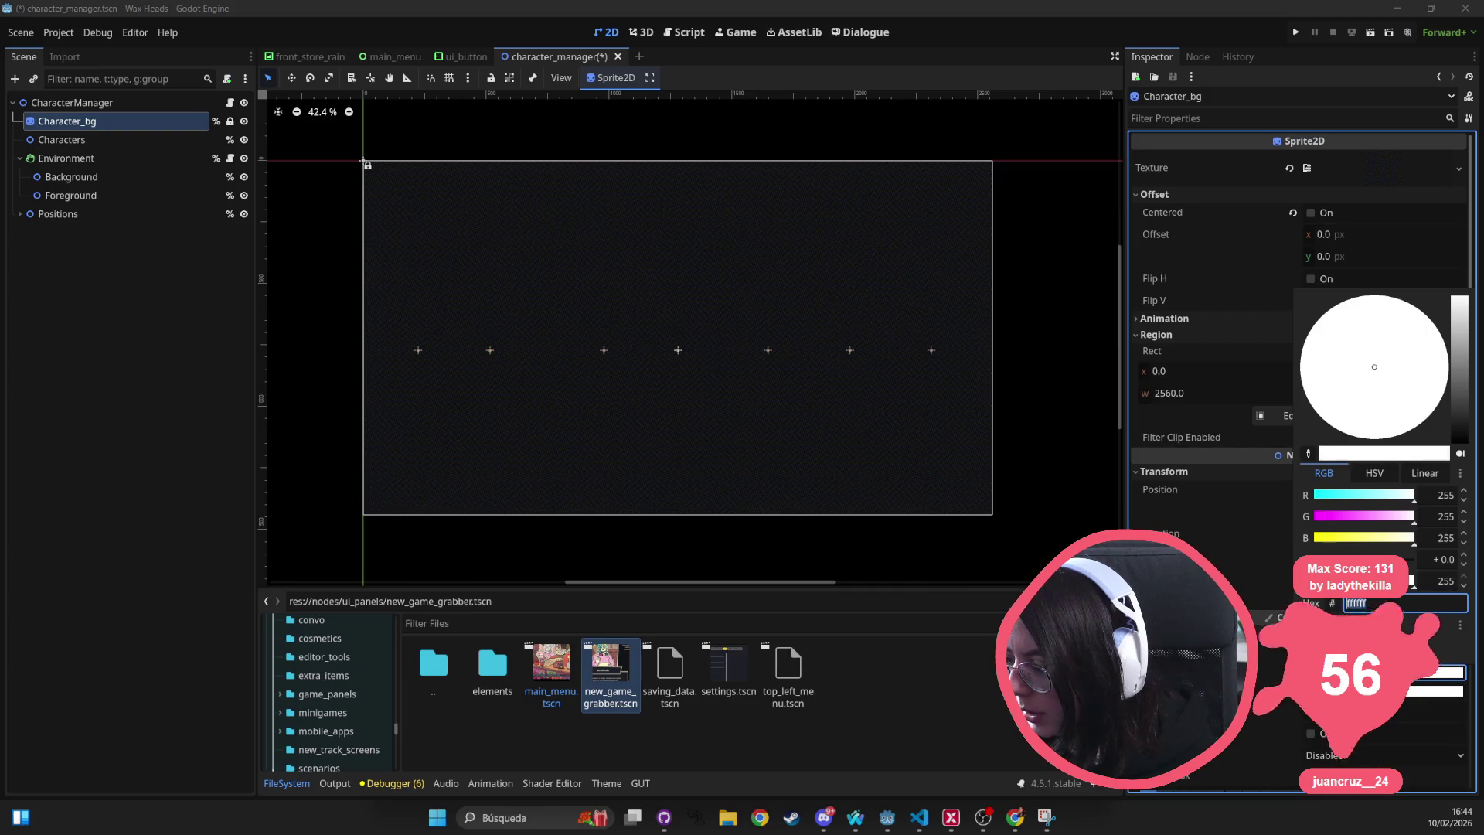
text(ffffff00)
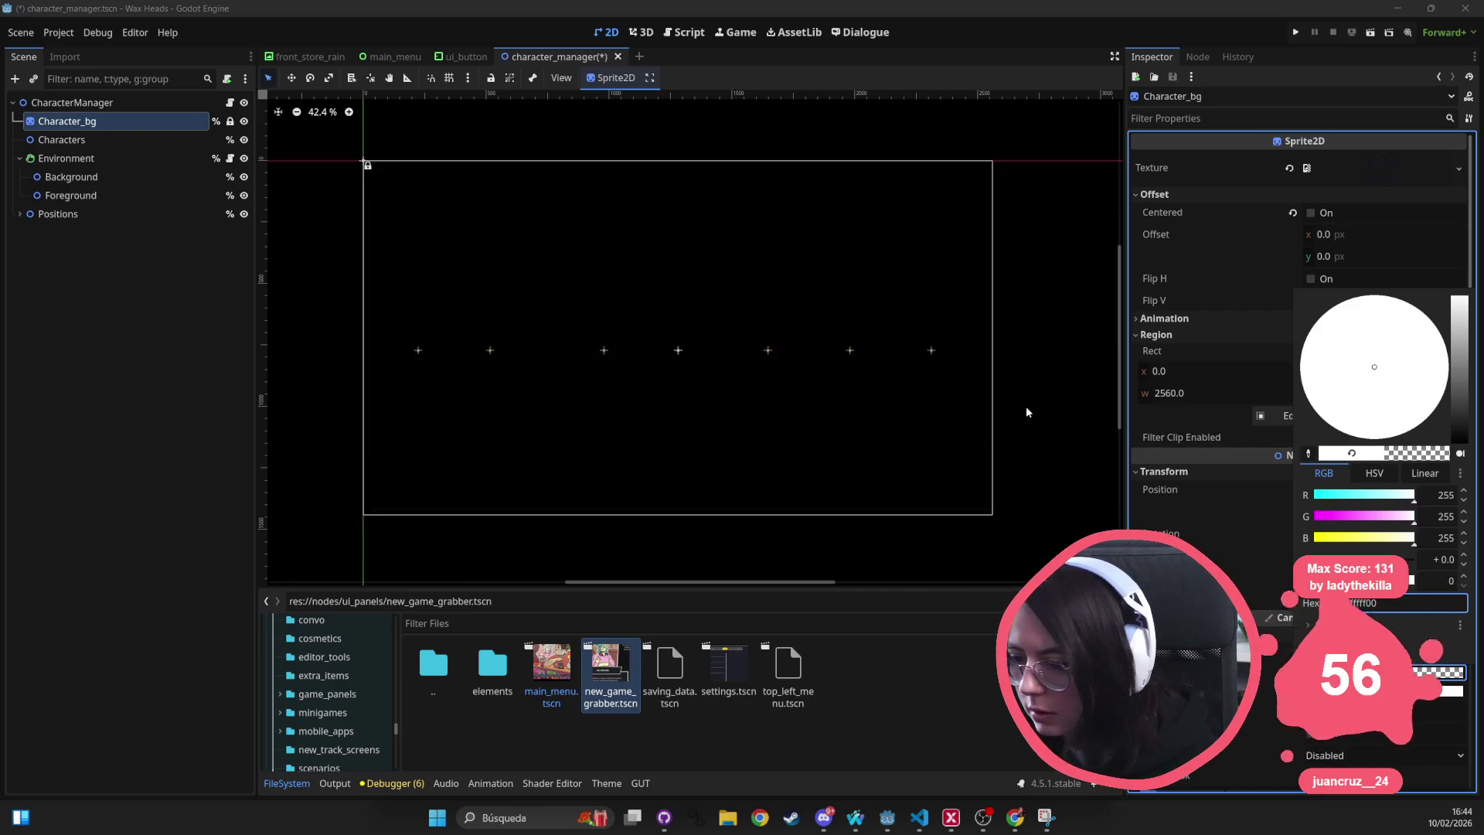
click(1016, 421)
key(ctrl+s)
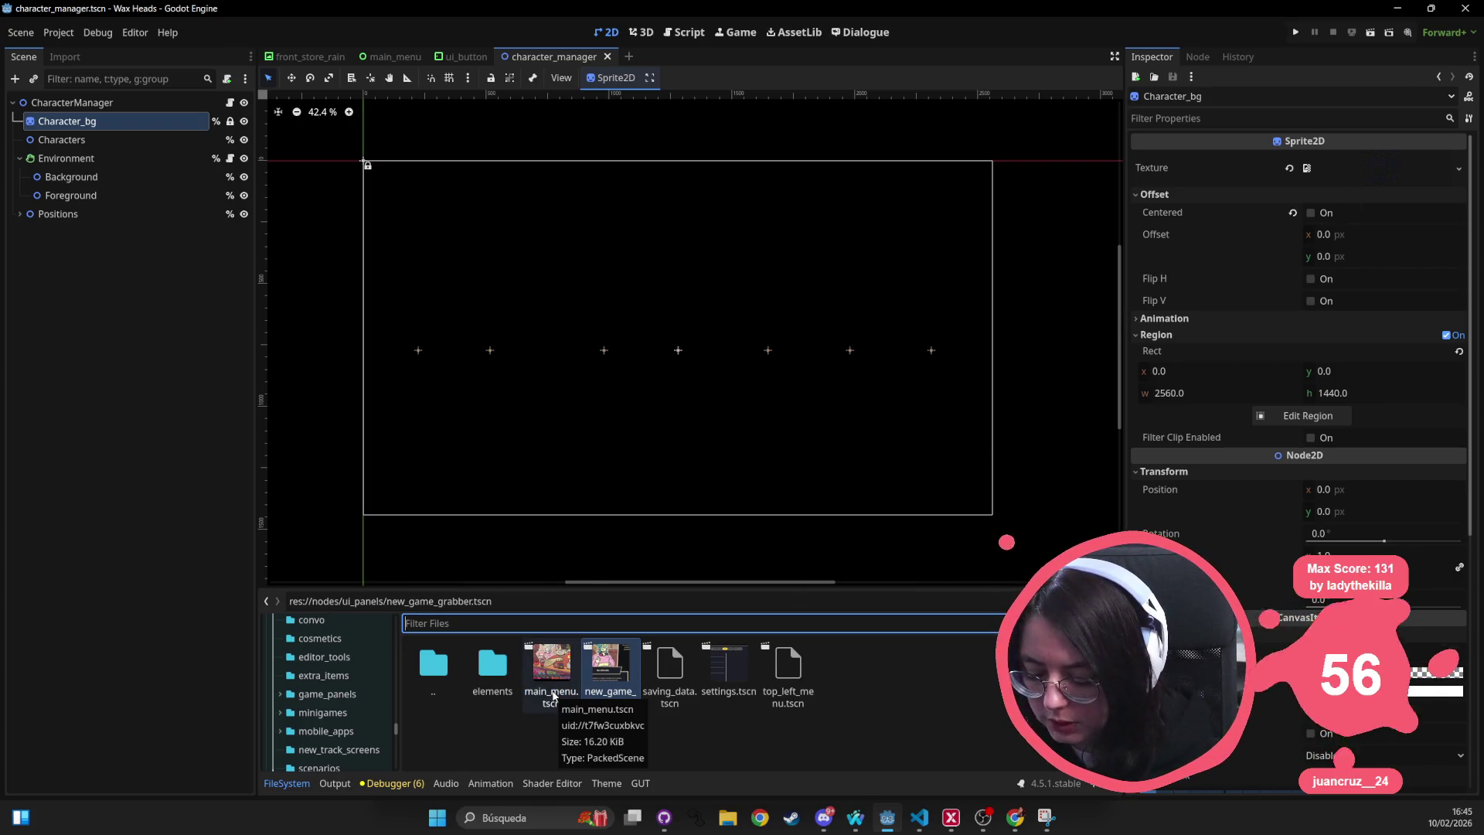
Filter FileSystem for 'tile' and view the owners of mobile_phone_filterbg_tile.png.
text(tile)
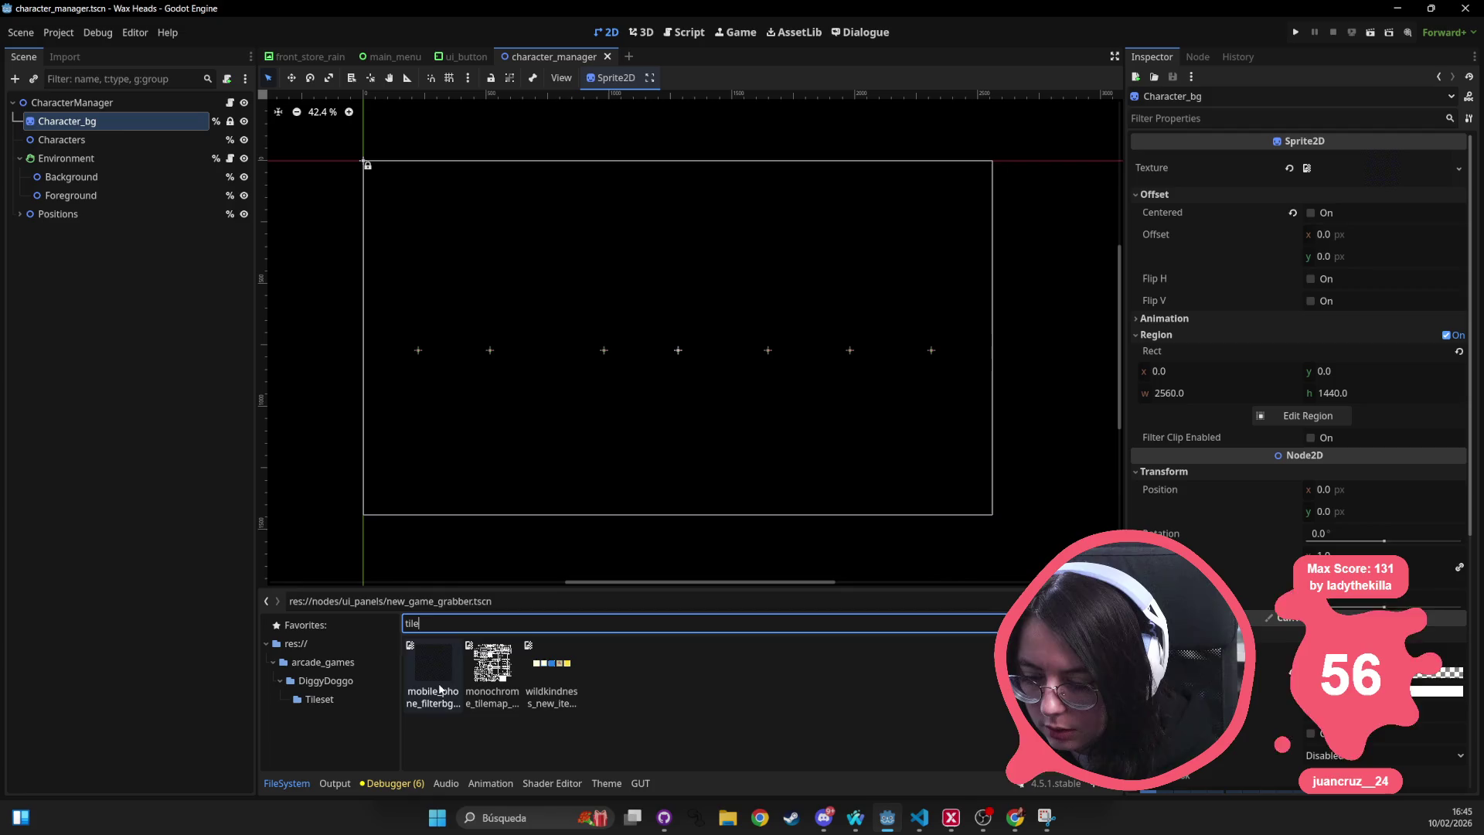
click(441, 690)
key(BackSpace)
key(BackSpace)
key(BackSpace)
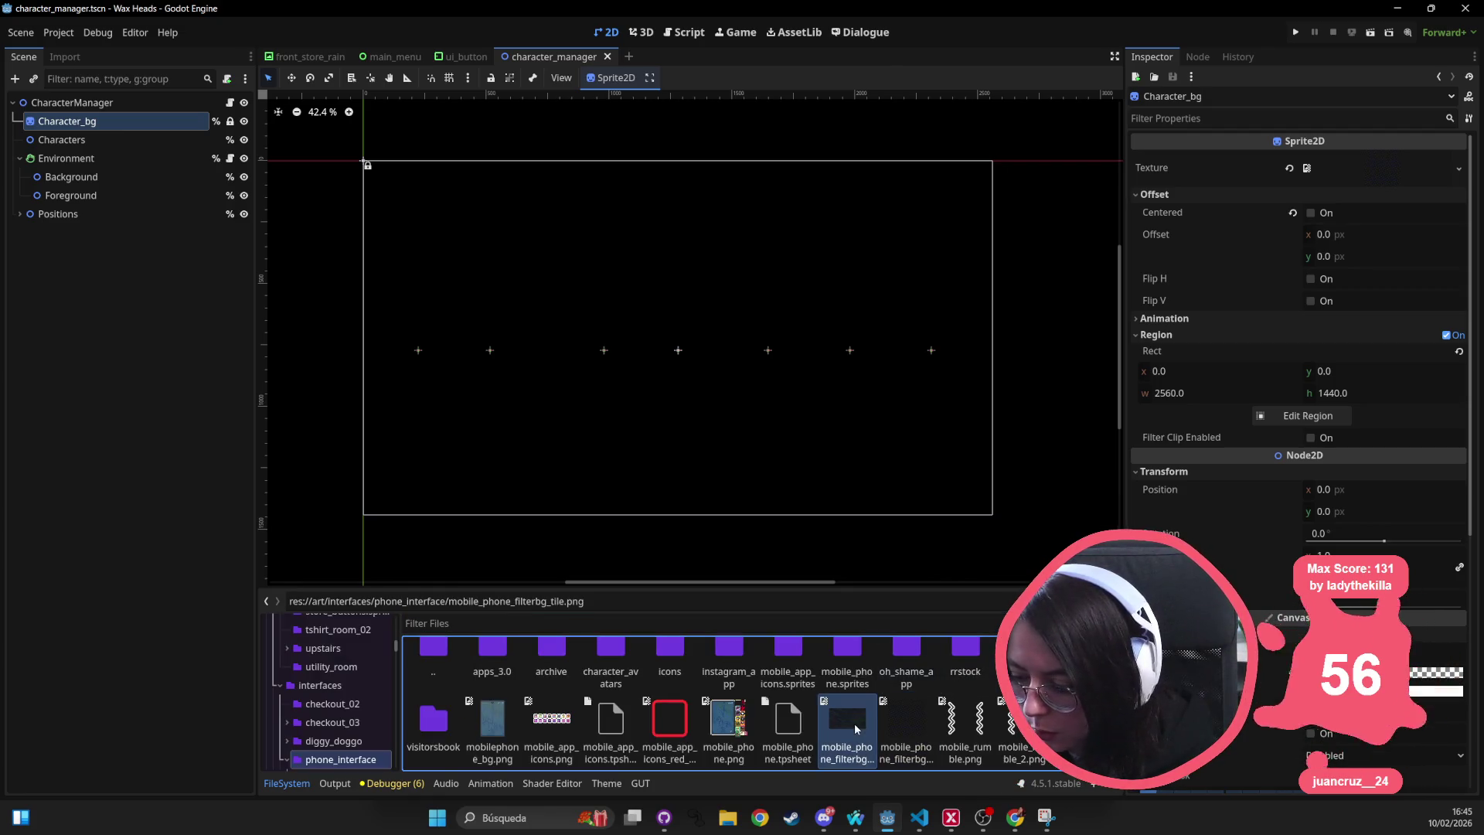
right_click(857, 729)
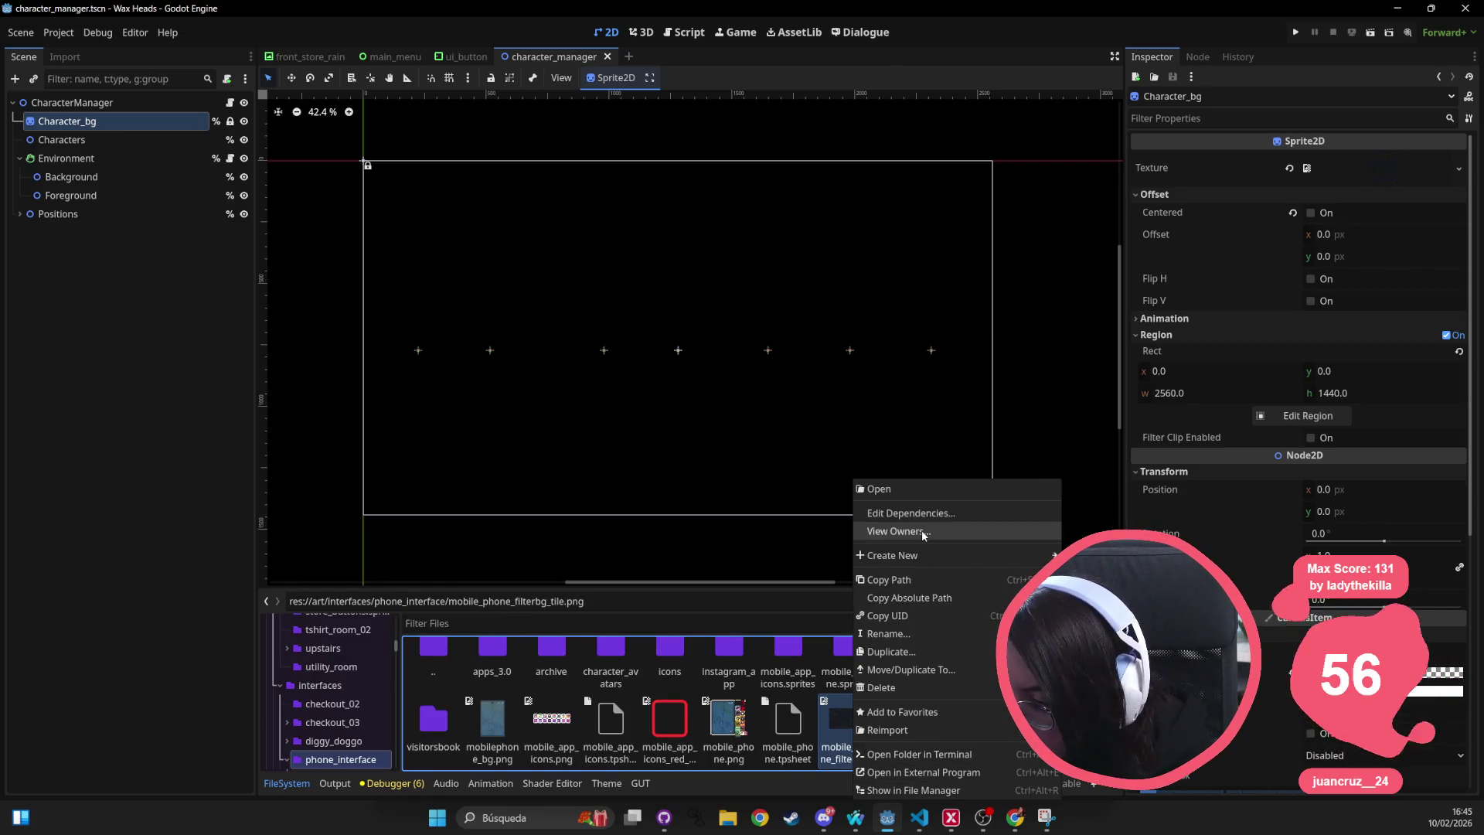
click(924, 533)
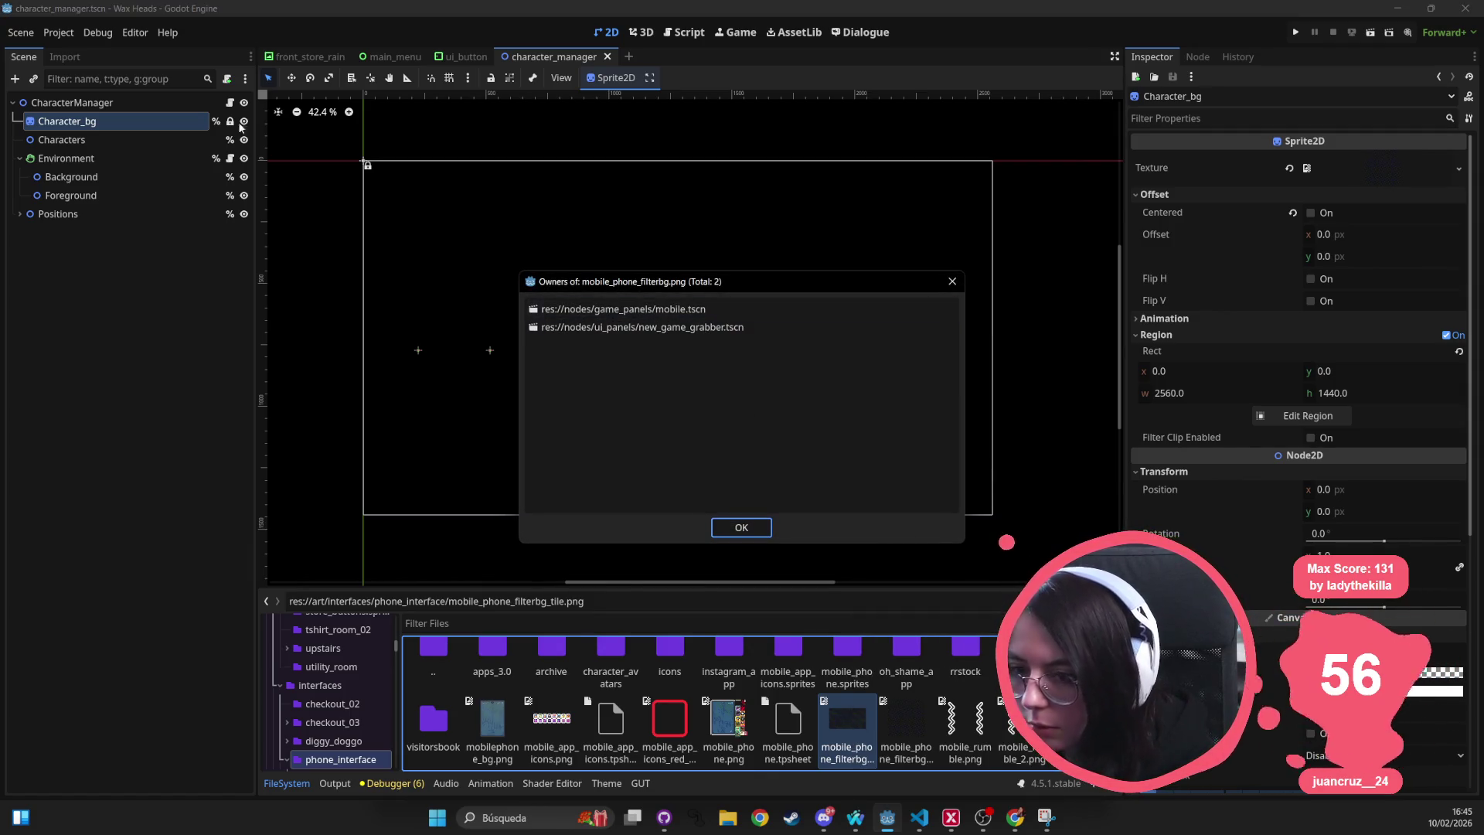
key(Escape)
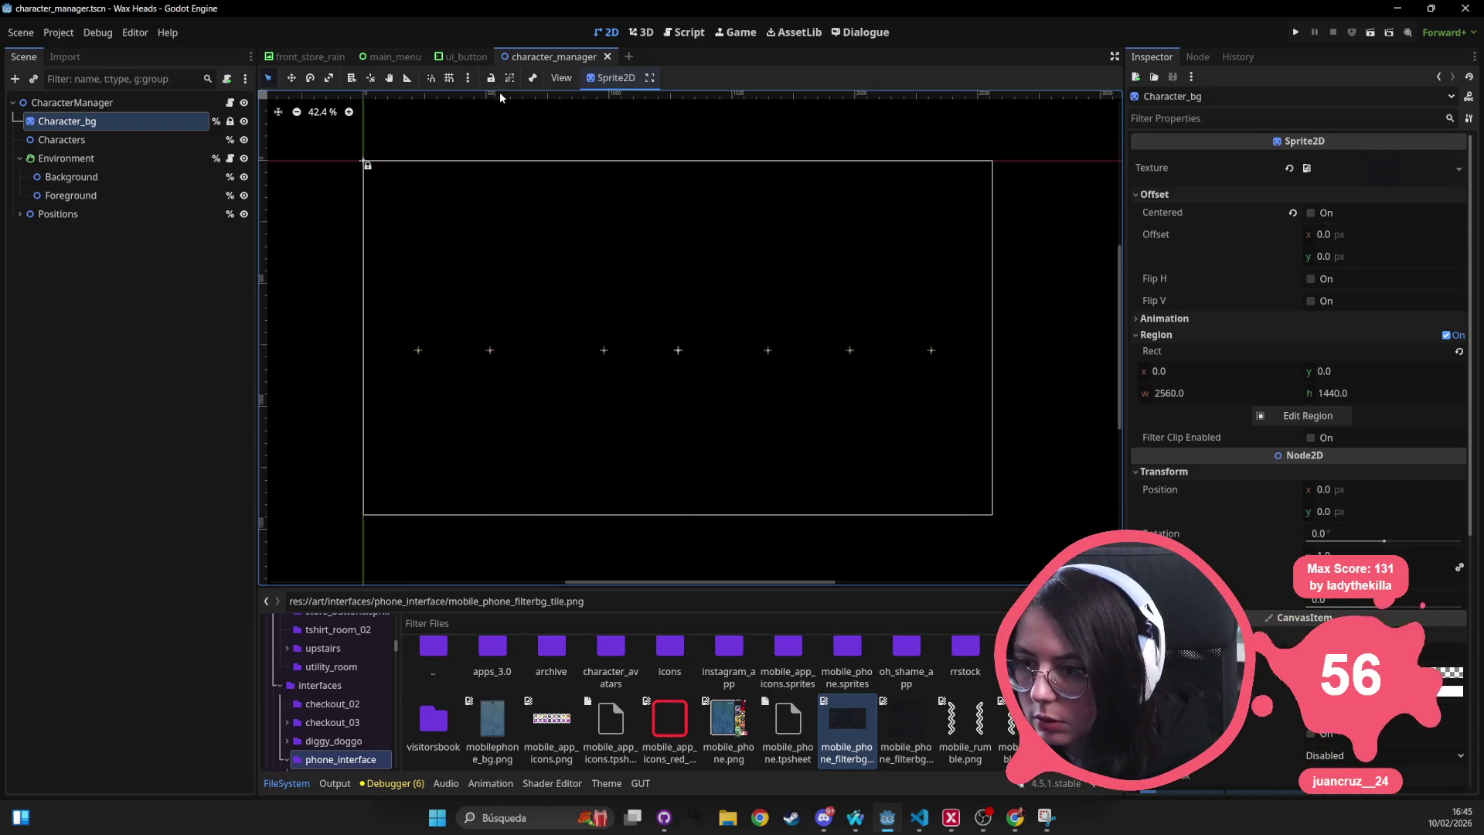
Quick-open the character_manager.tscn scene by searching 'character_manager'.
key(shift+alt+o)
text(character)
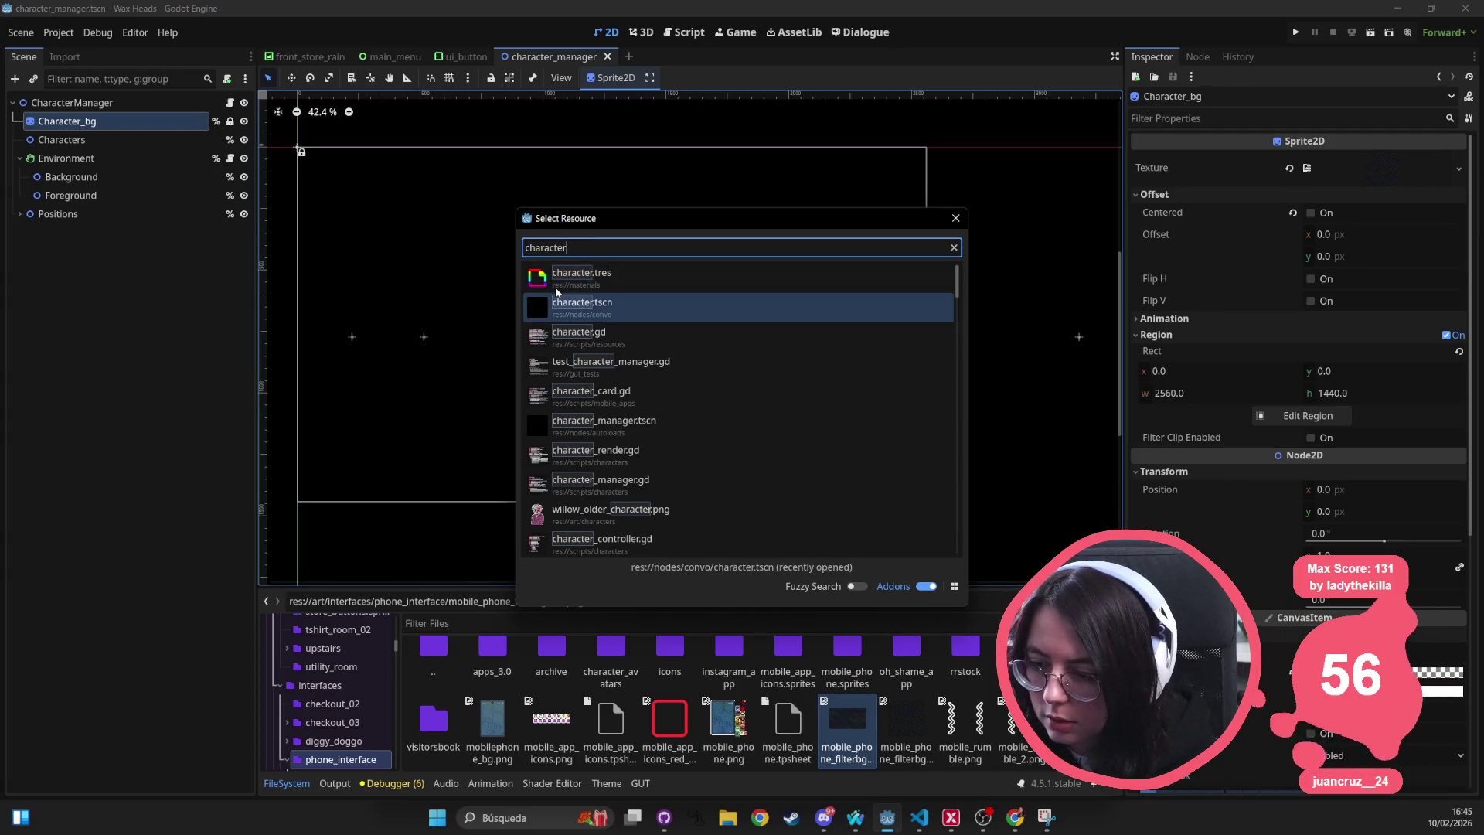
key(Down)
key(Down)
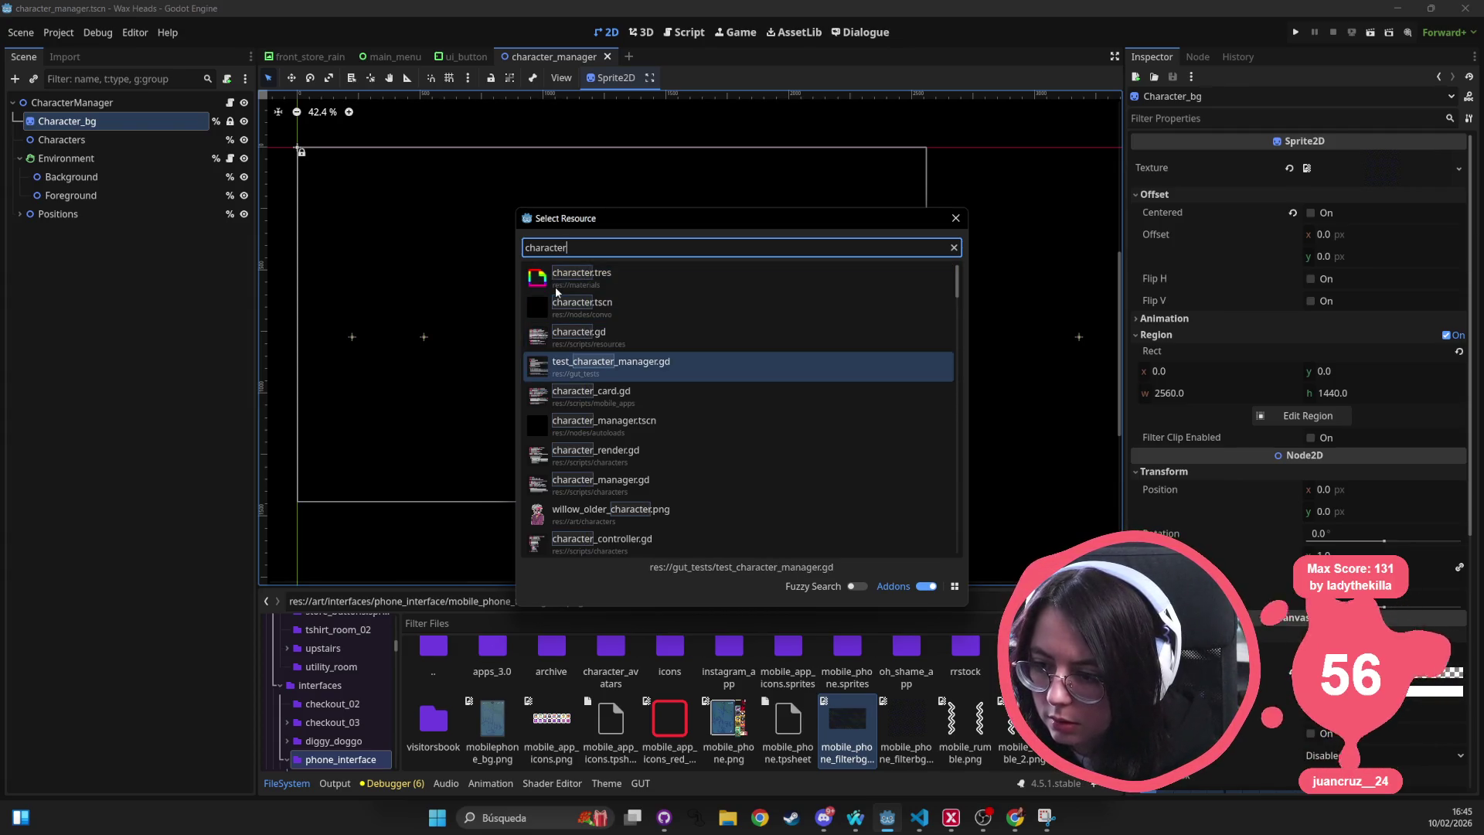
text(_manager)
key(Down)
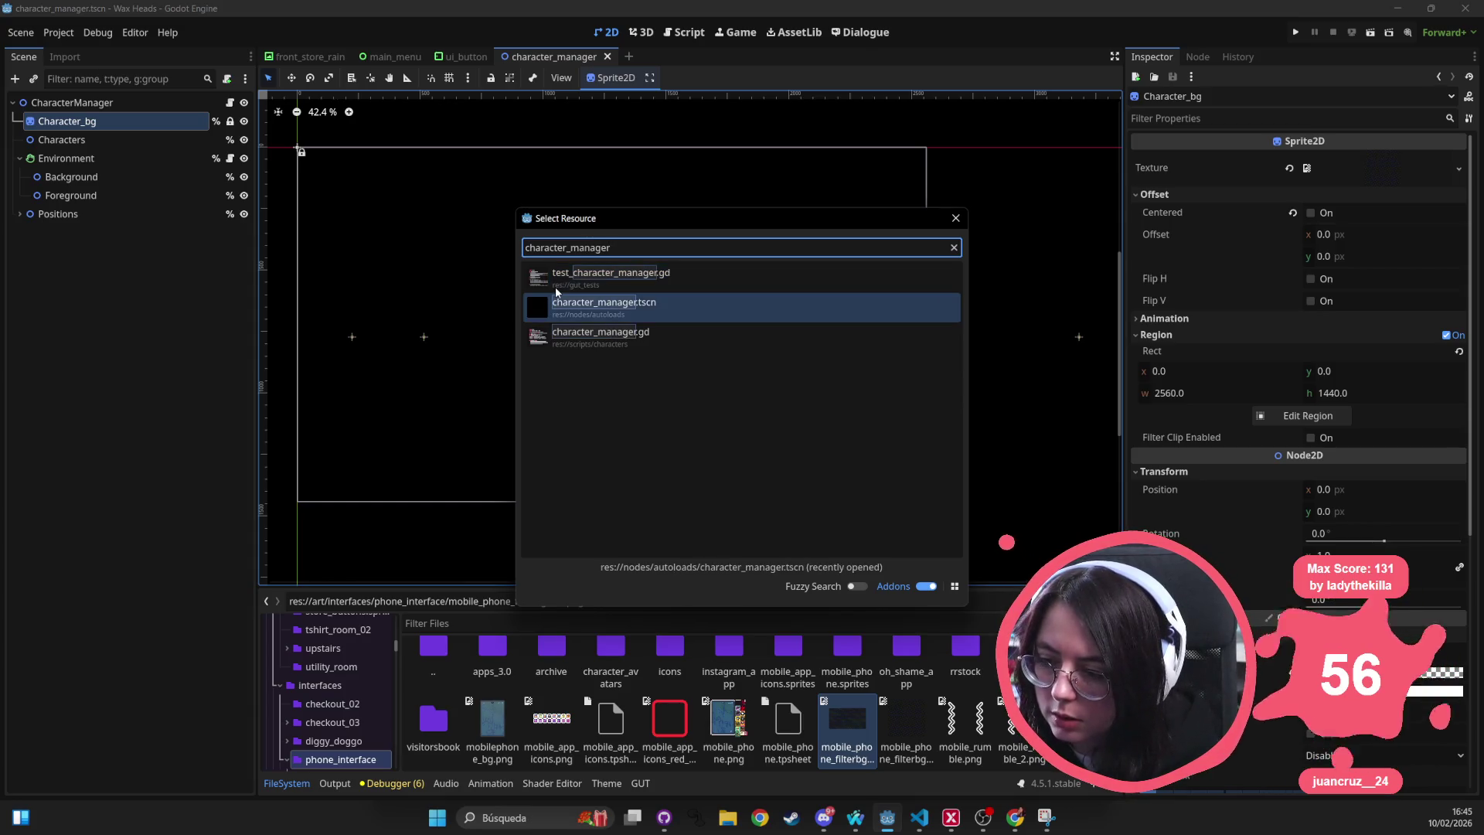
key(Return)
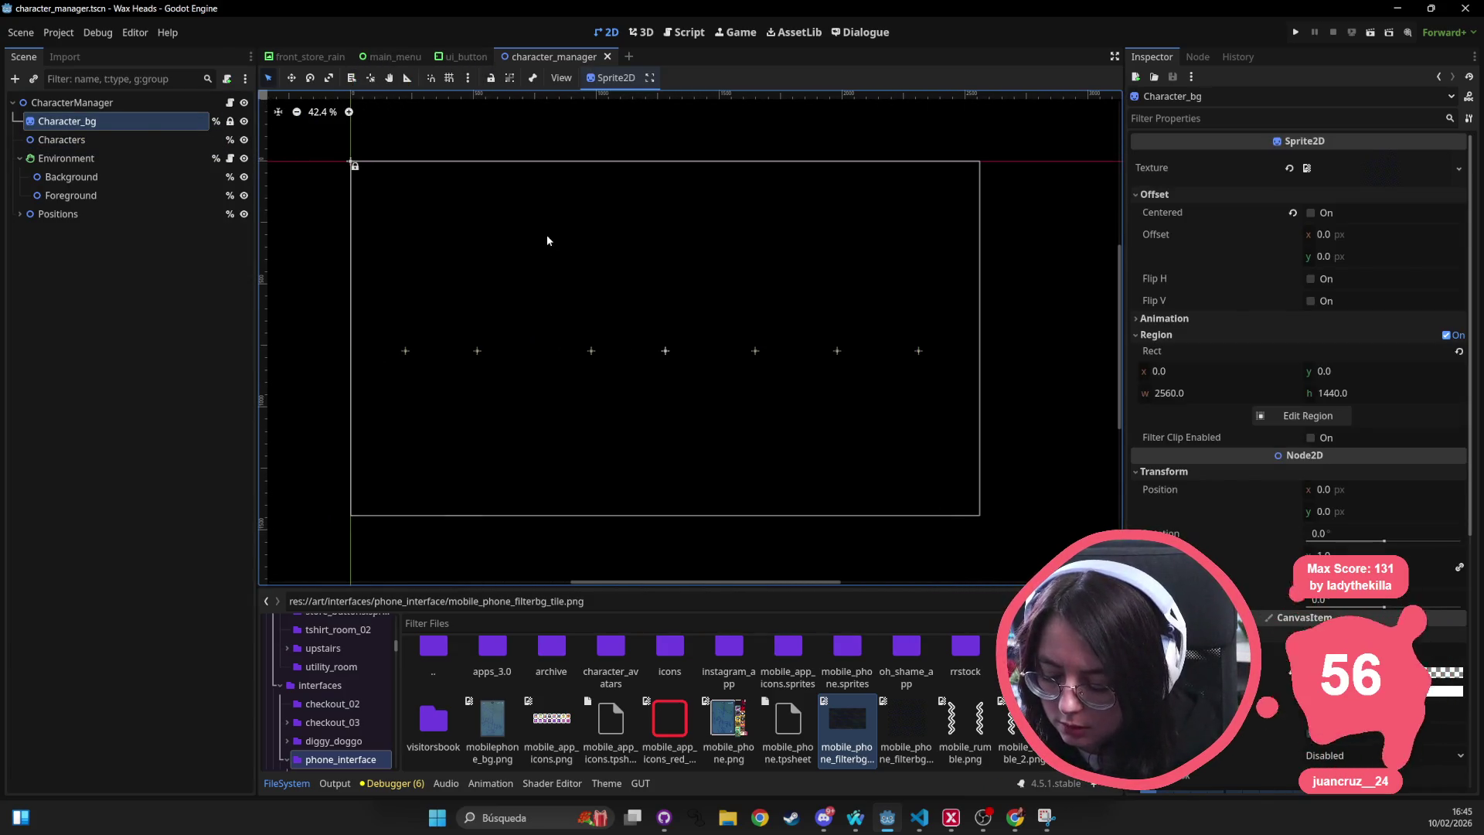
key(alt+shift+o)
Quick-open new_game_grabber.tscn, frame the panel and select its TextureRect.
text(new_)
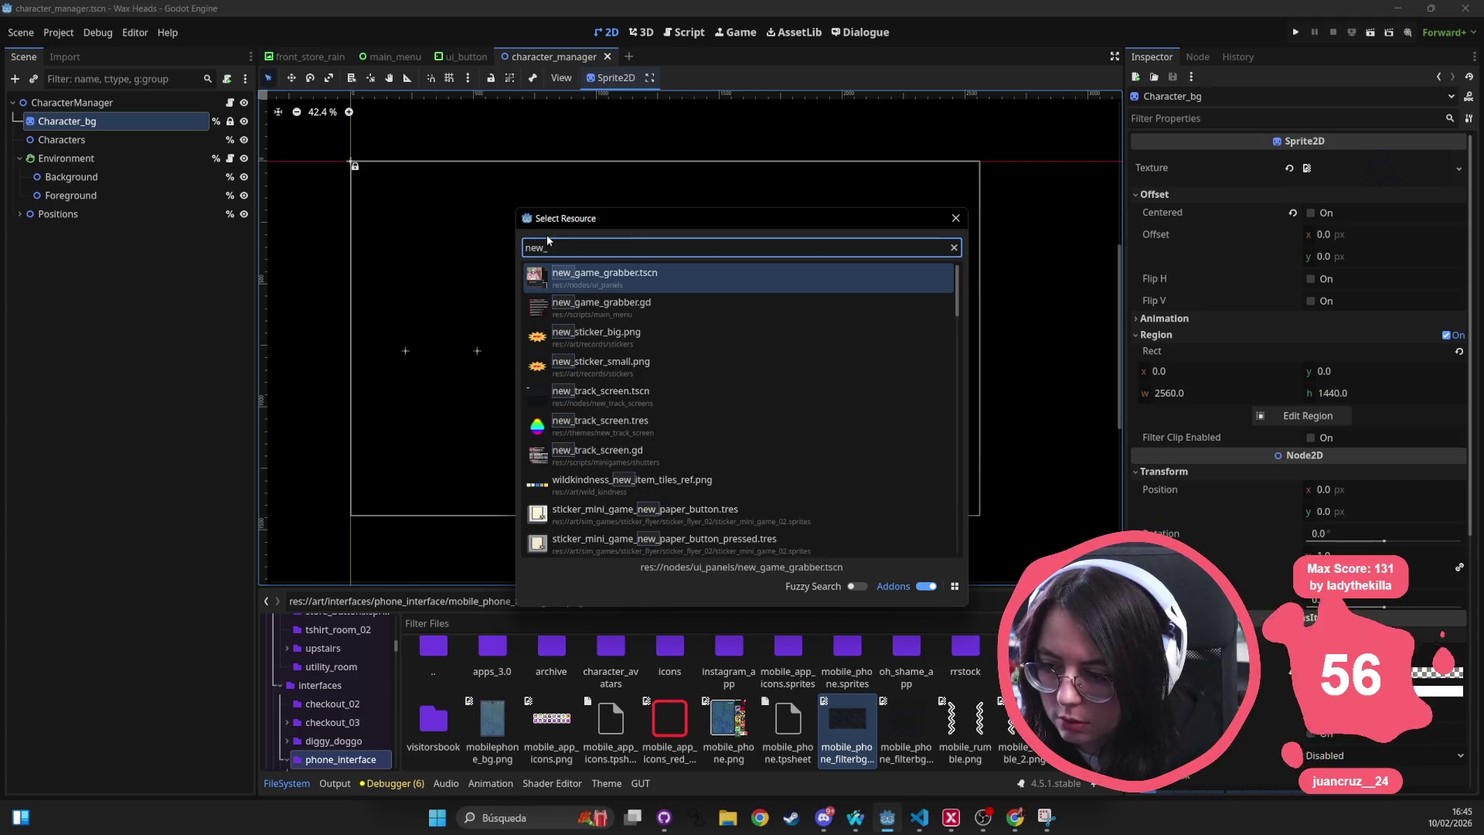
key(Return)
scroll(547, 241, down, 8)
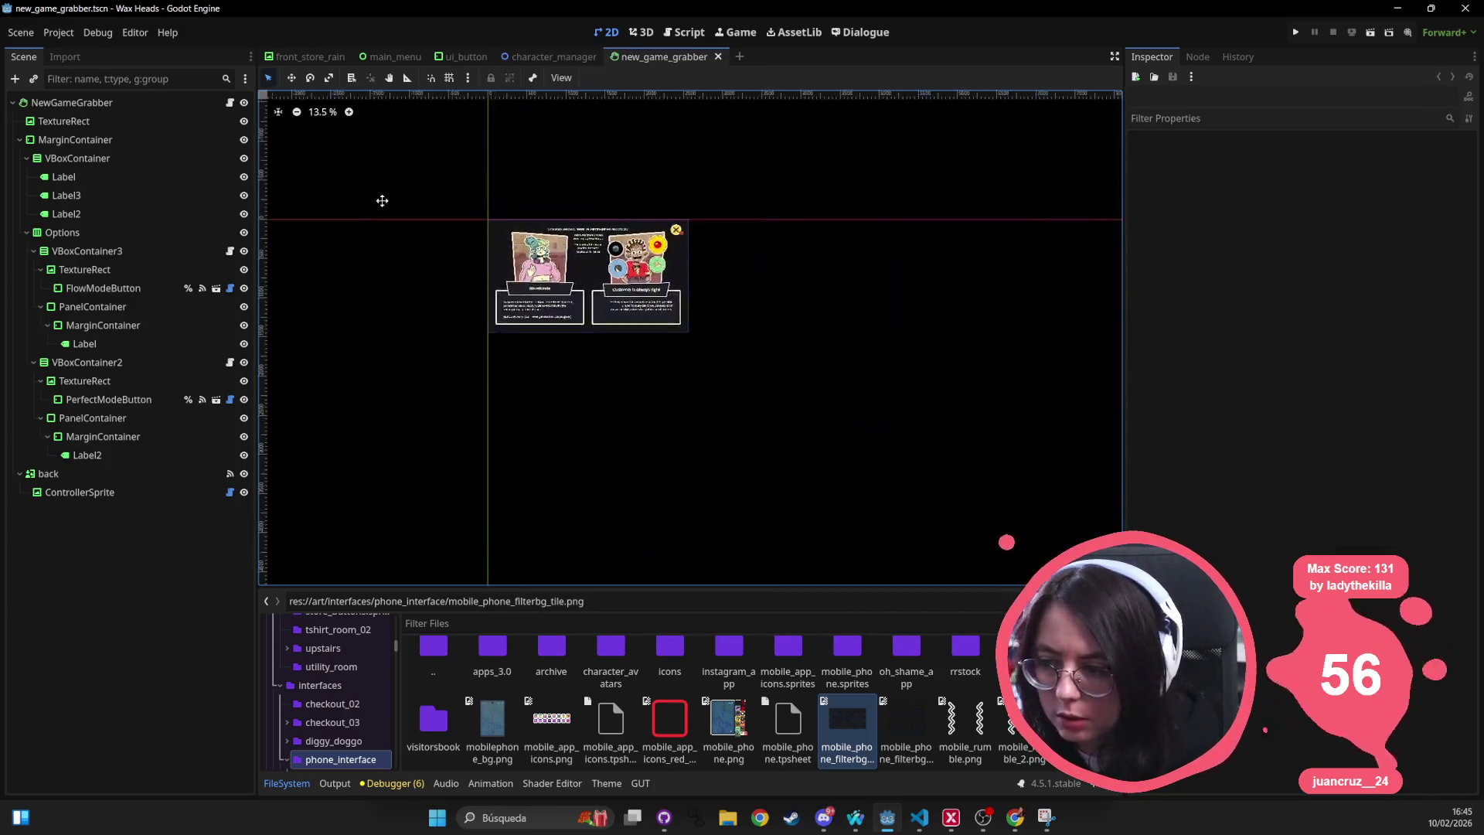
click(97, 107)
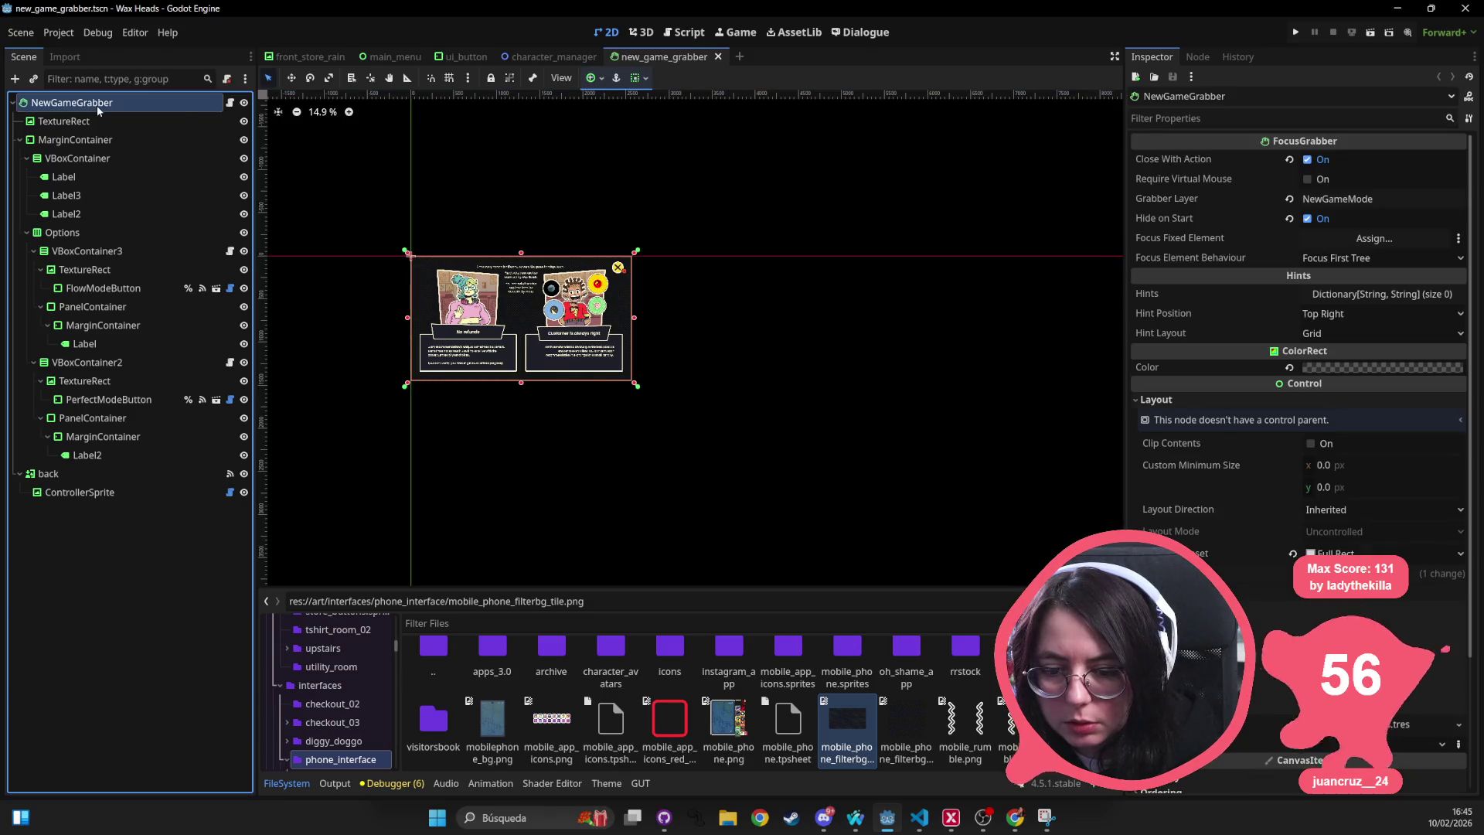
key(f)
click(103, 121)
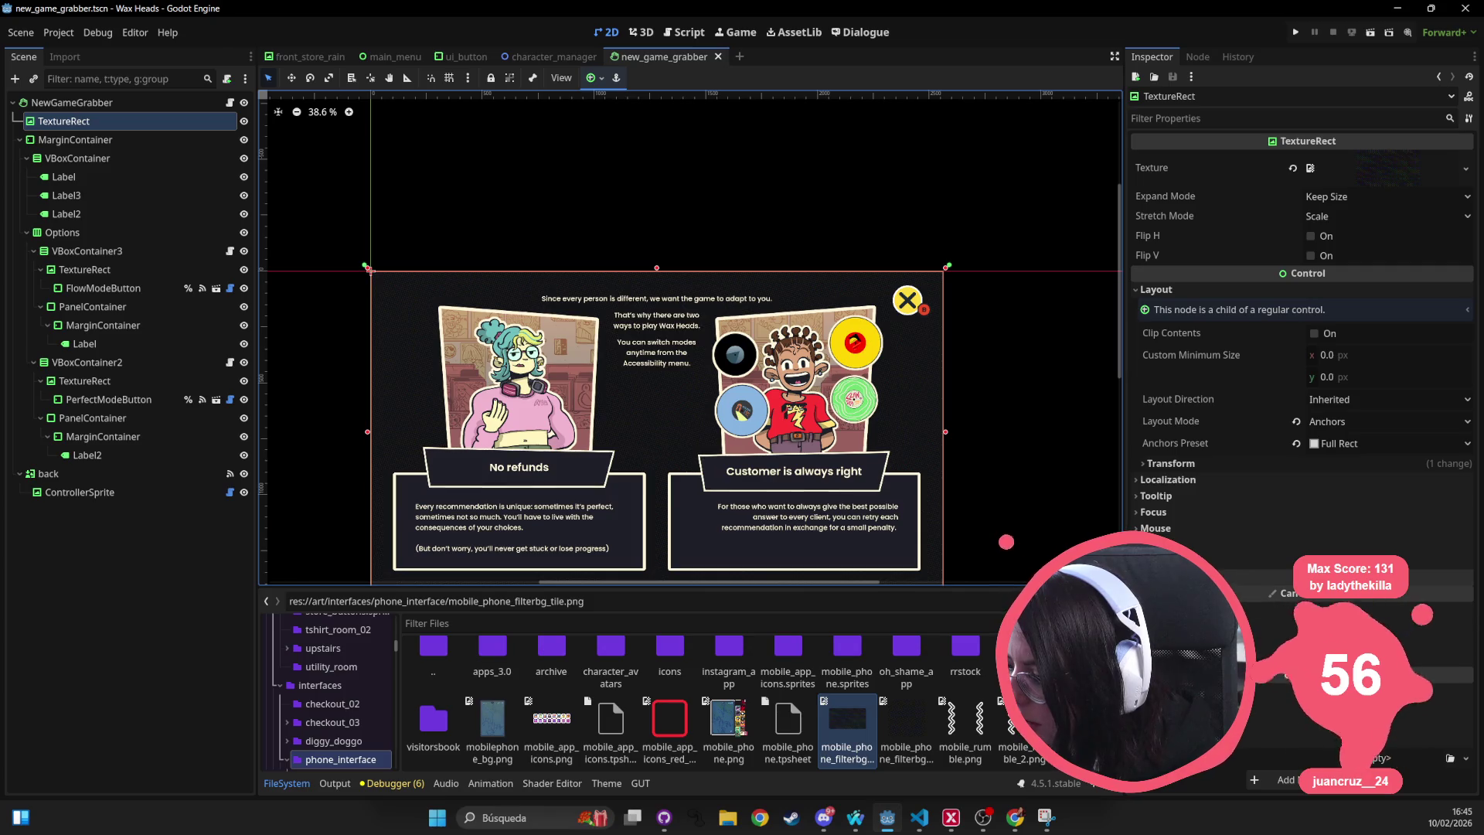
Quick Load the mobile_phone texture into the TextureRect's Texture property.
click(1459, 173)
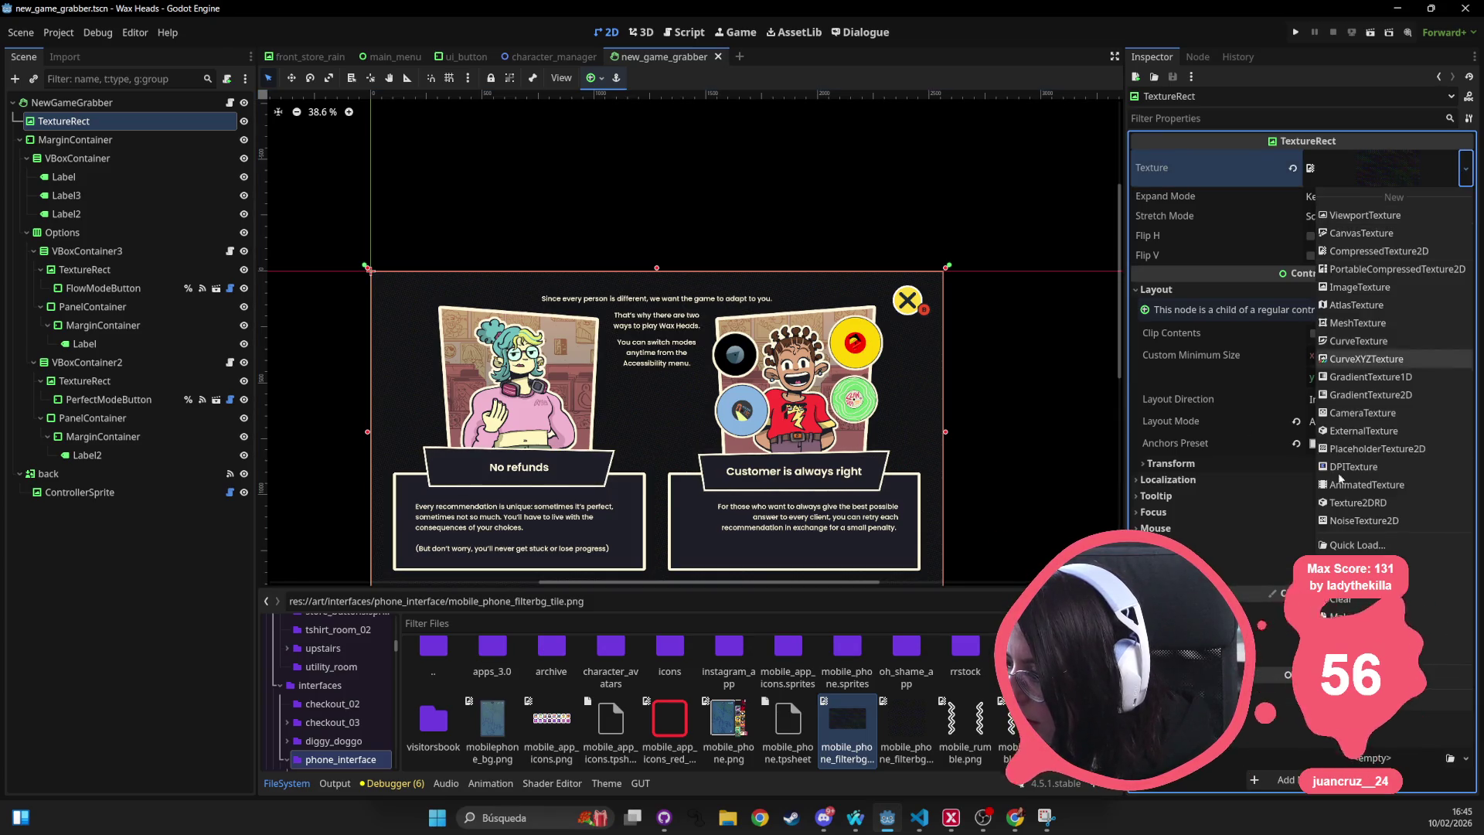
click(1360, 545)
double_click(558, 282)
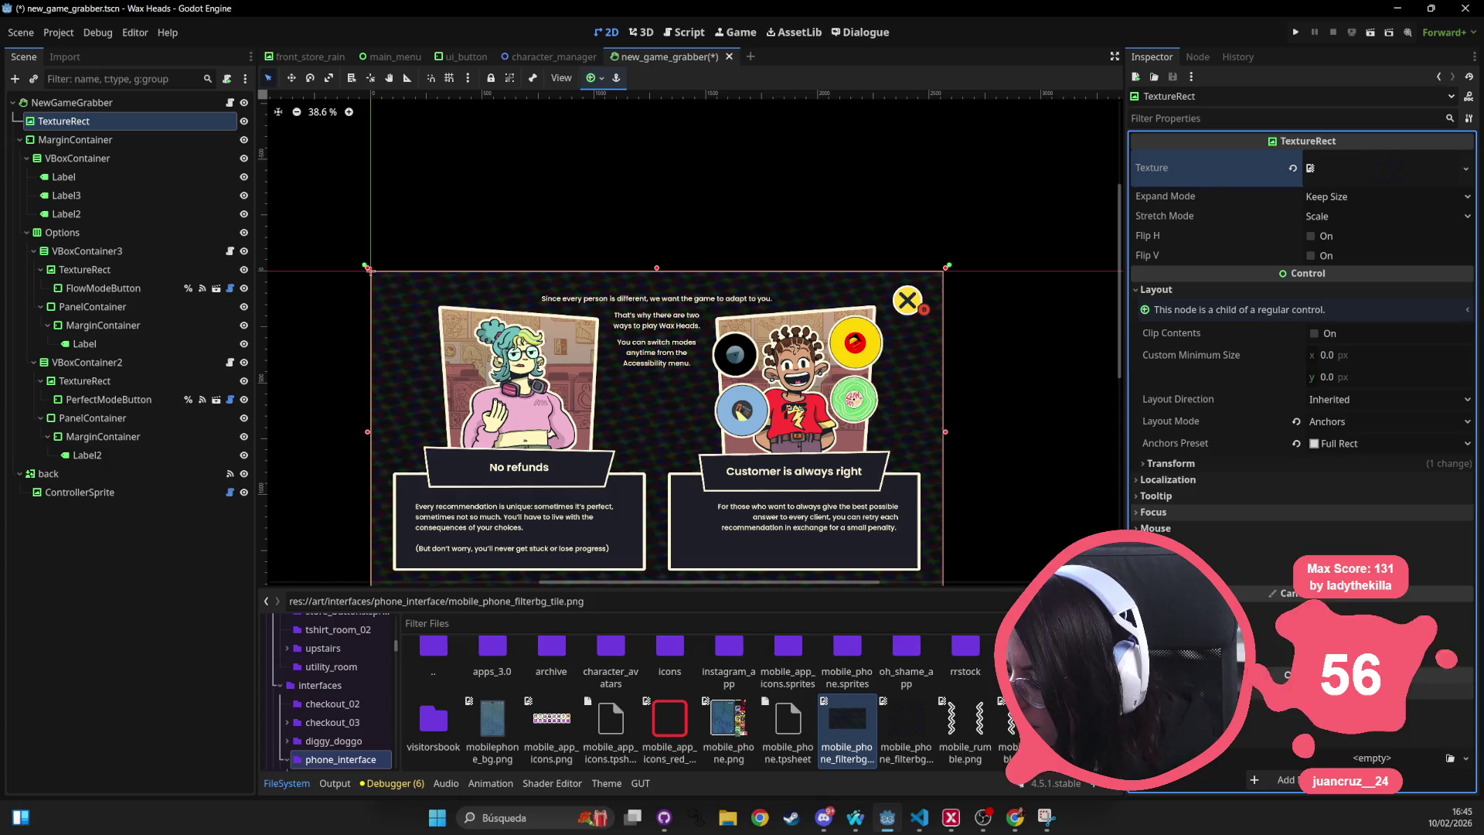
click(1383, 681)
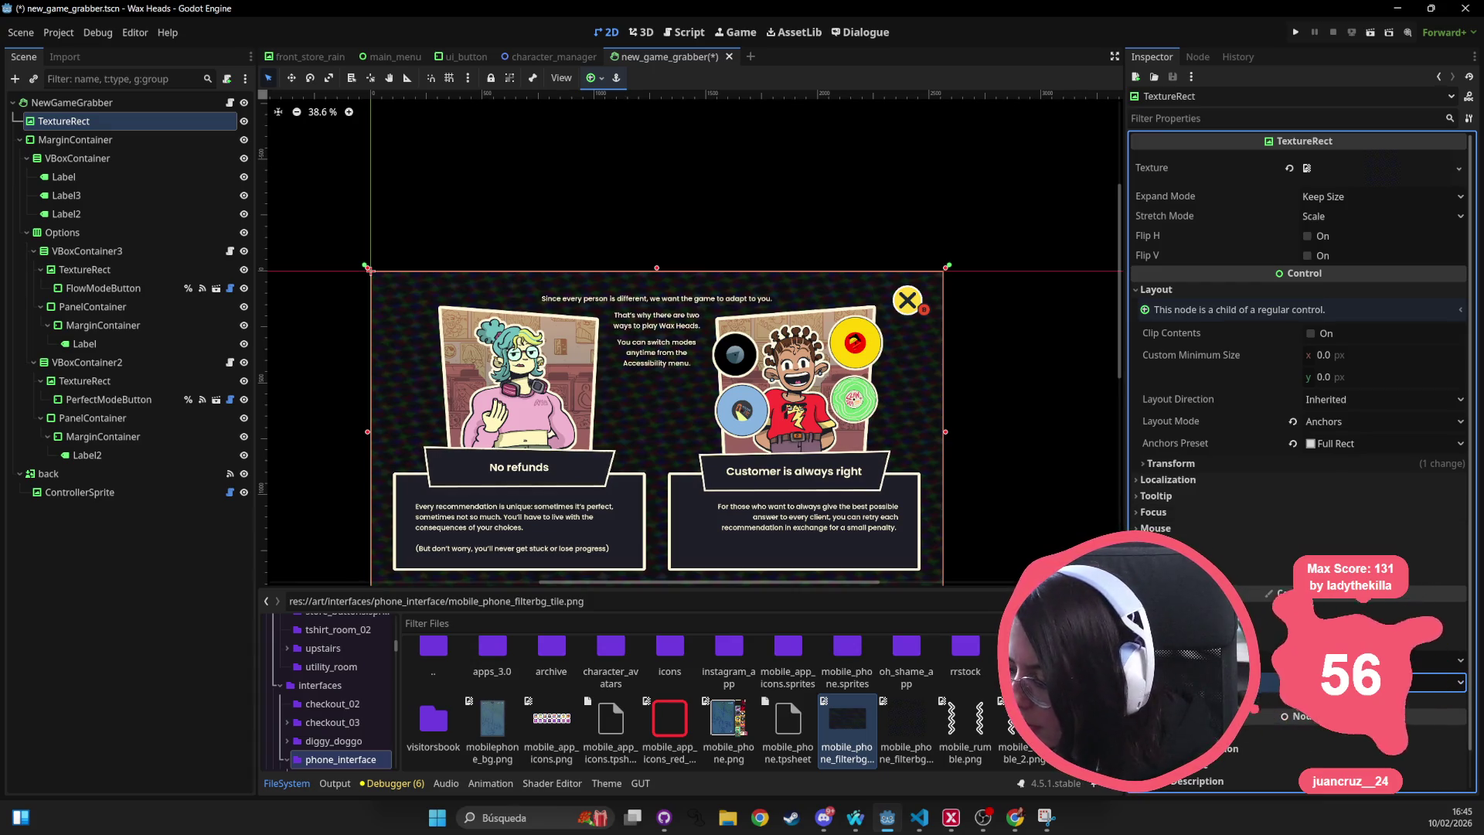
click(129, 103)
click(113, 127)
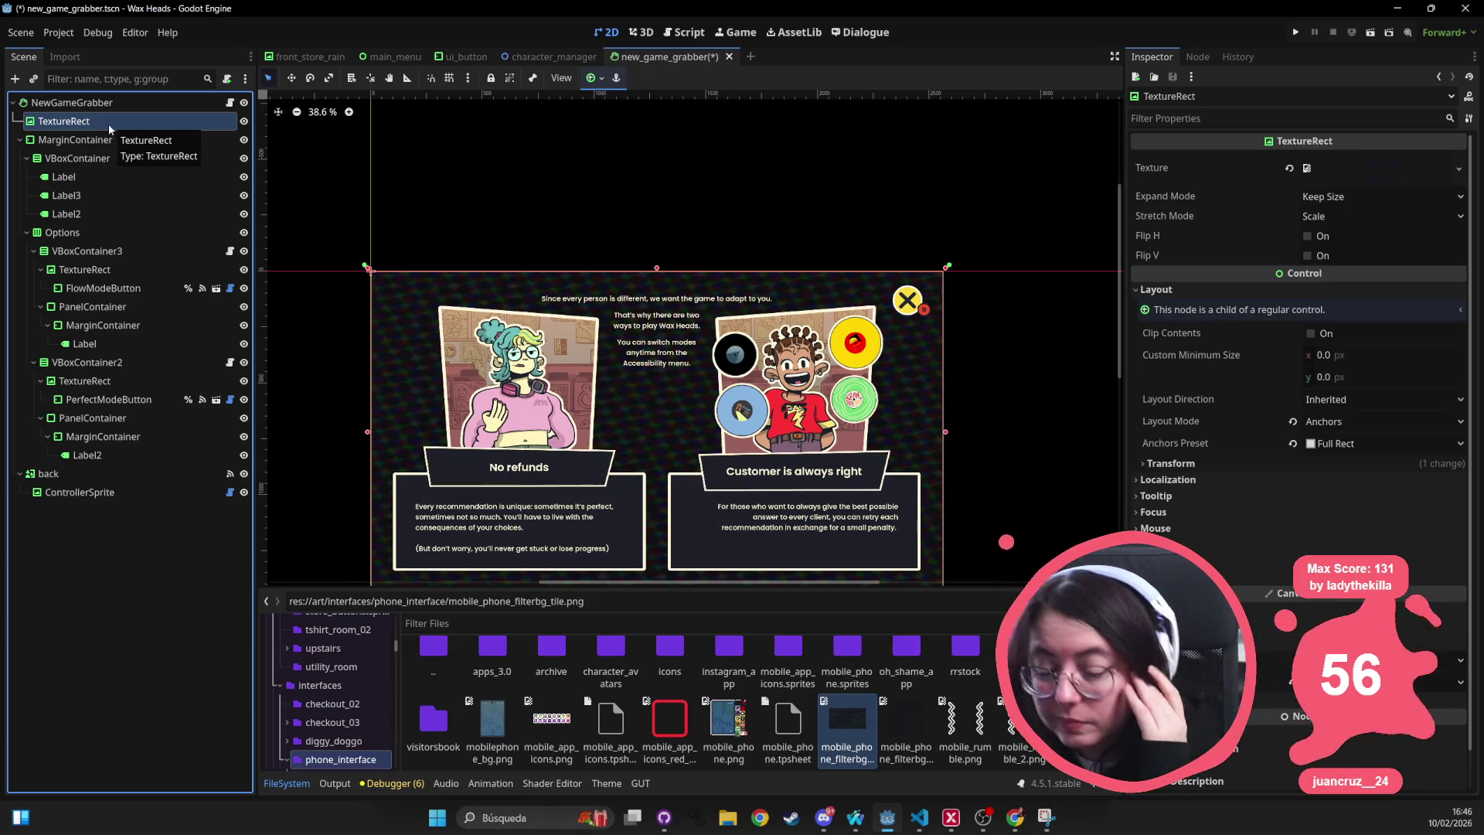
Delete the TextureRect node from new_game_grabber.
right_click(108, 125)
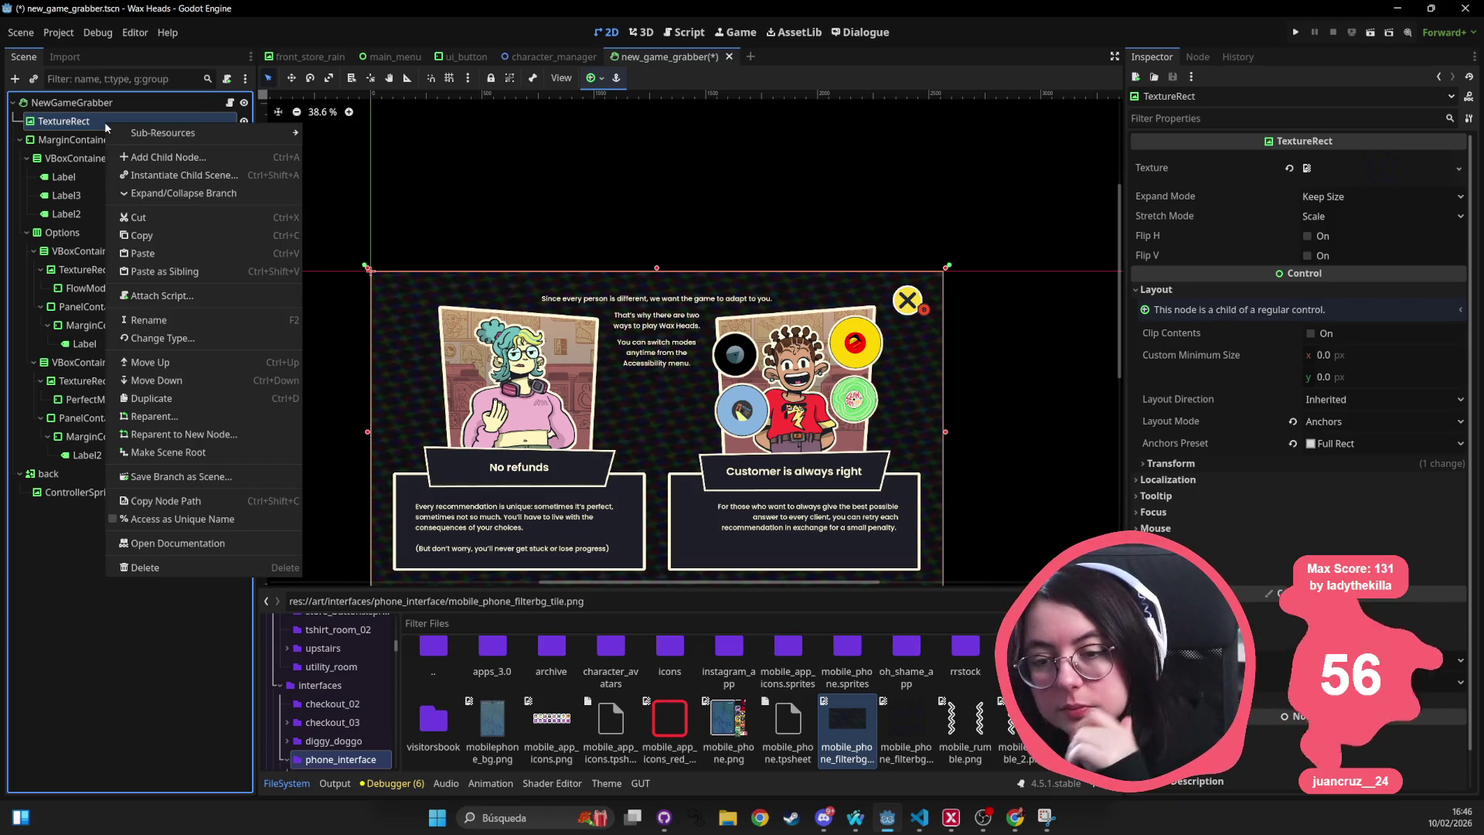
click(145, 568)
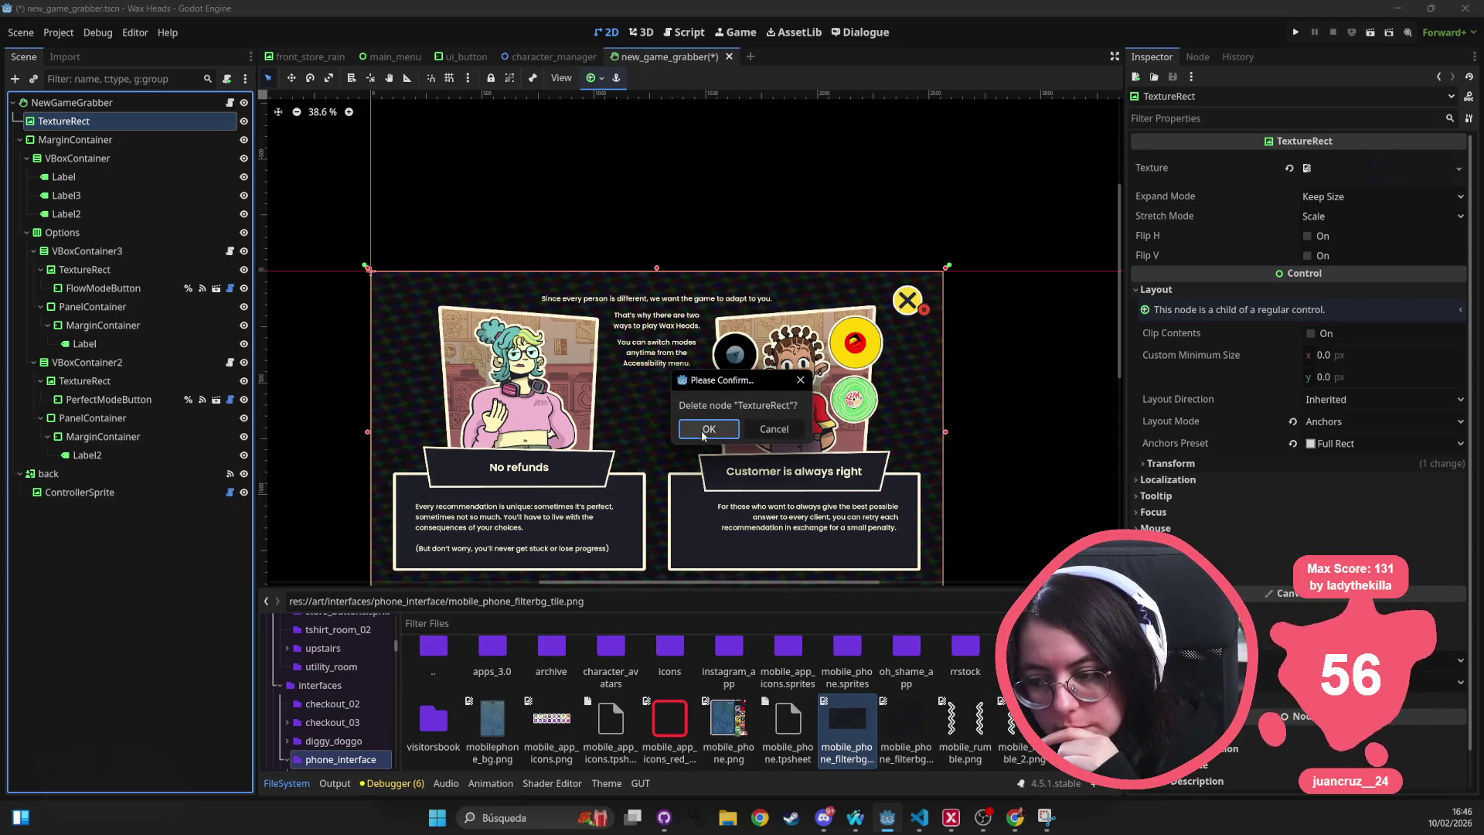
click(703, 429)
click(116, 102)
Paste the copied Character_bg sprite and move it directly under NewGameGrabber.
right_click(134, 104)
click(119, 104)
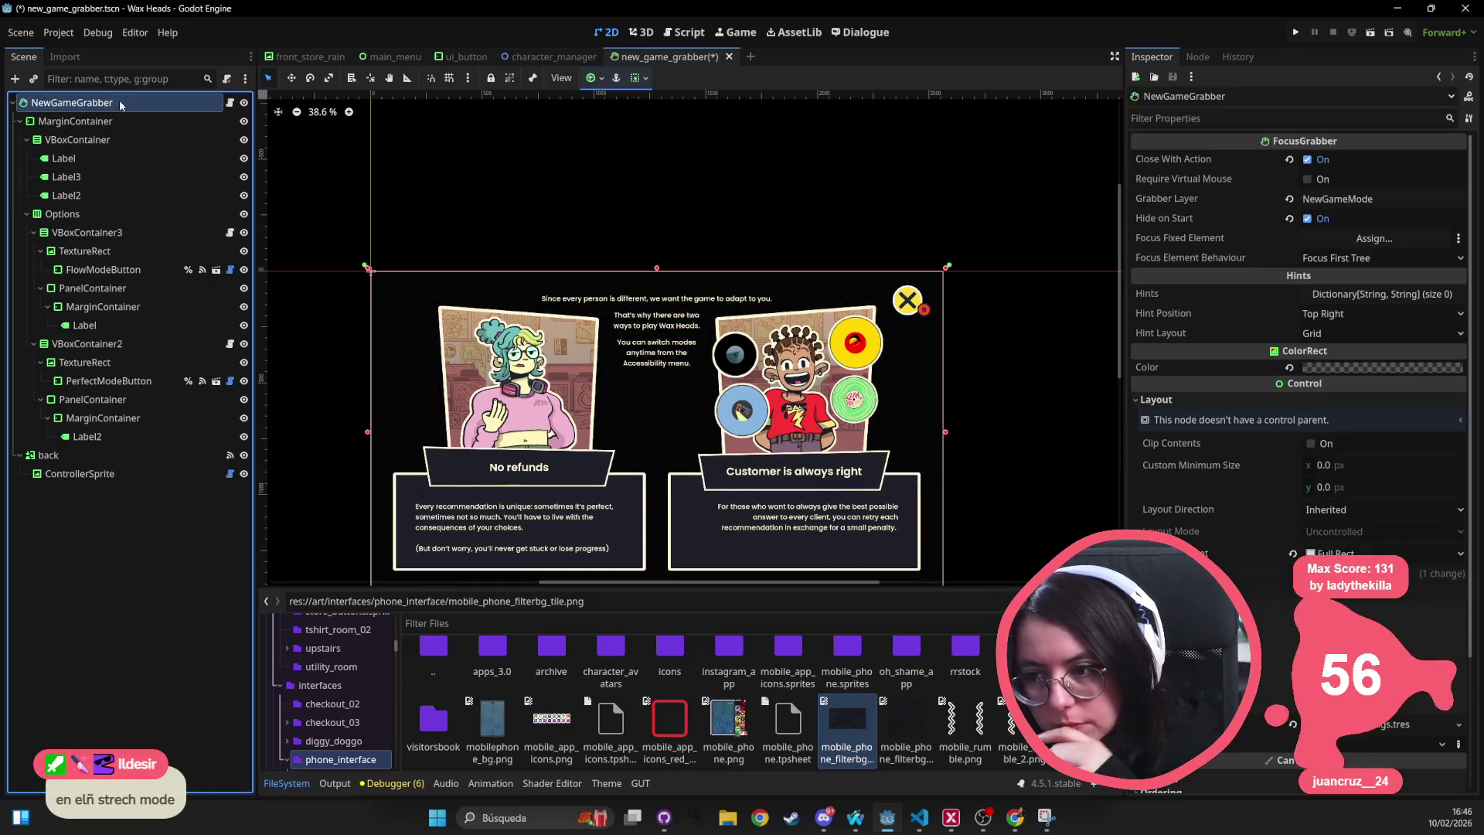
key(ctrl+v)
drag(68, 495, 59, 114)
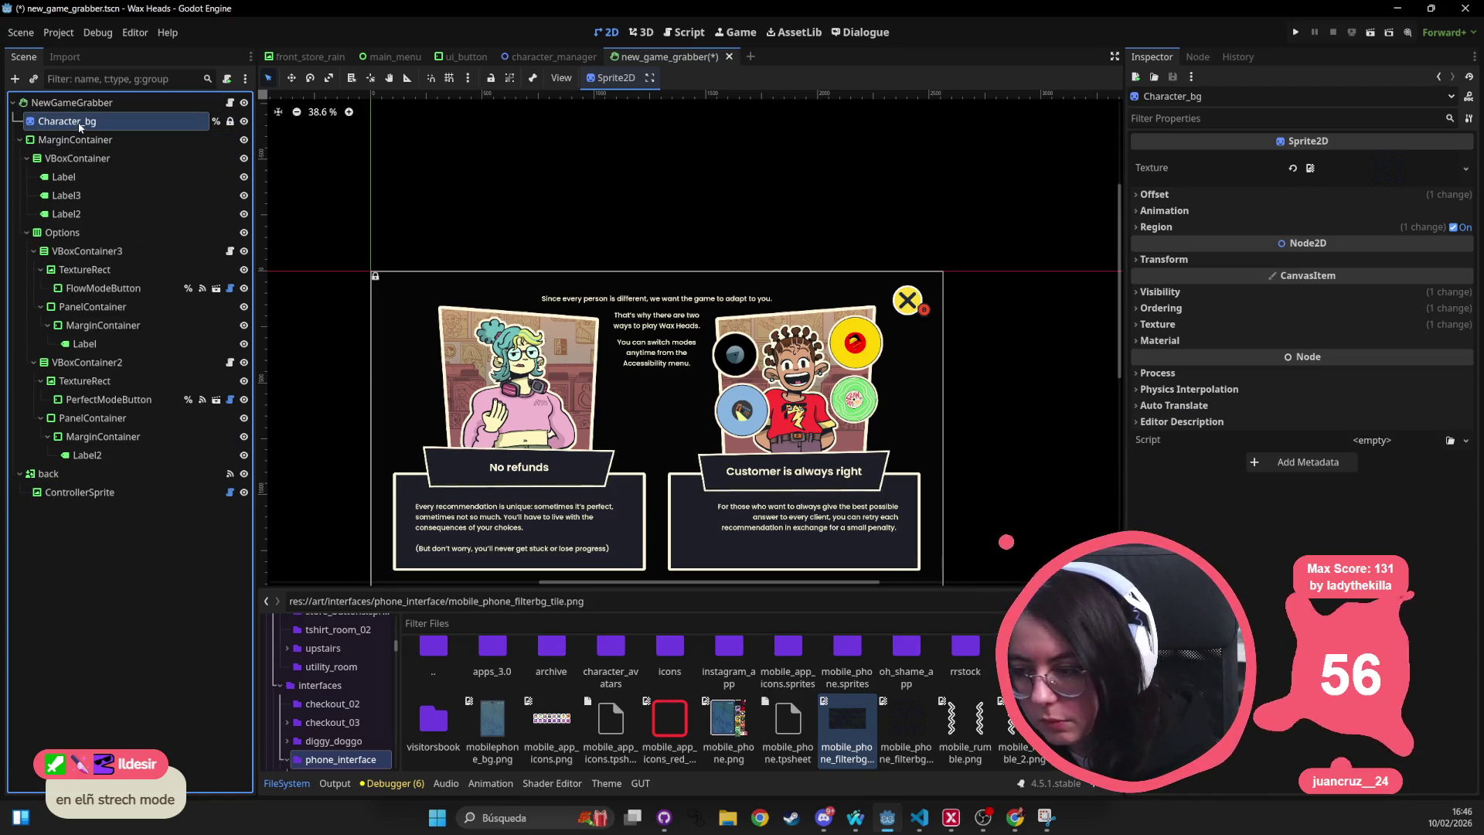
click(1365, 163)
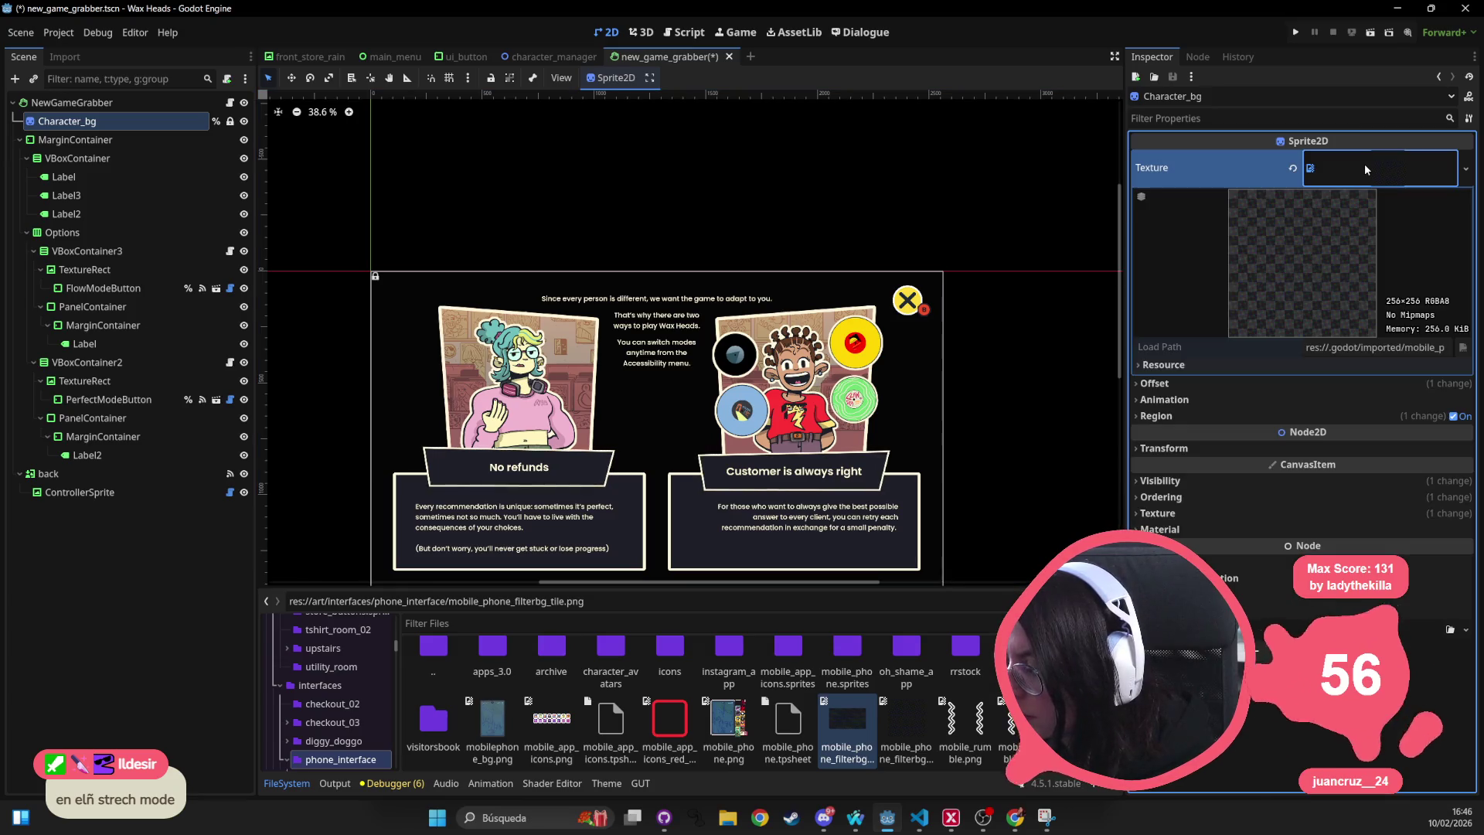
click(1365, 164)
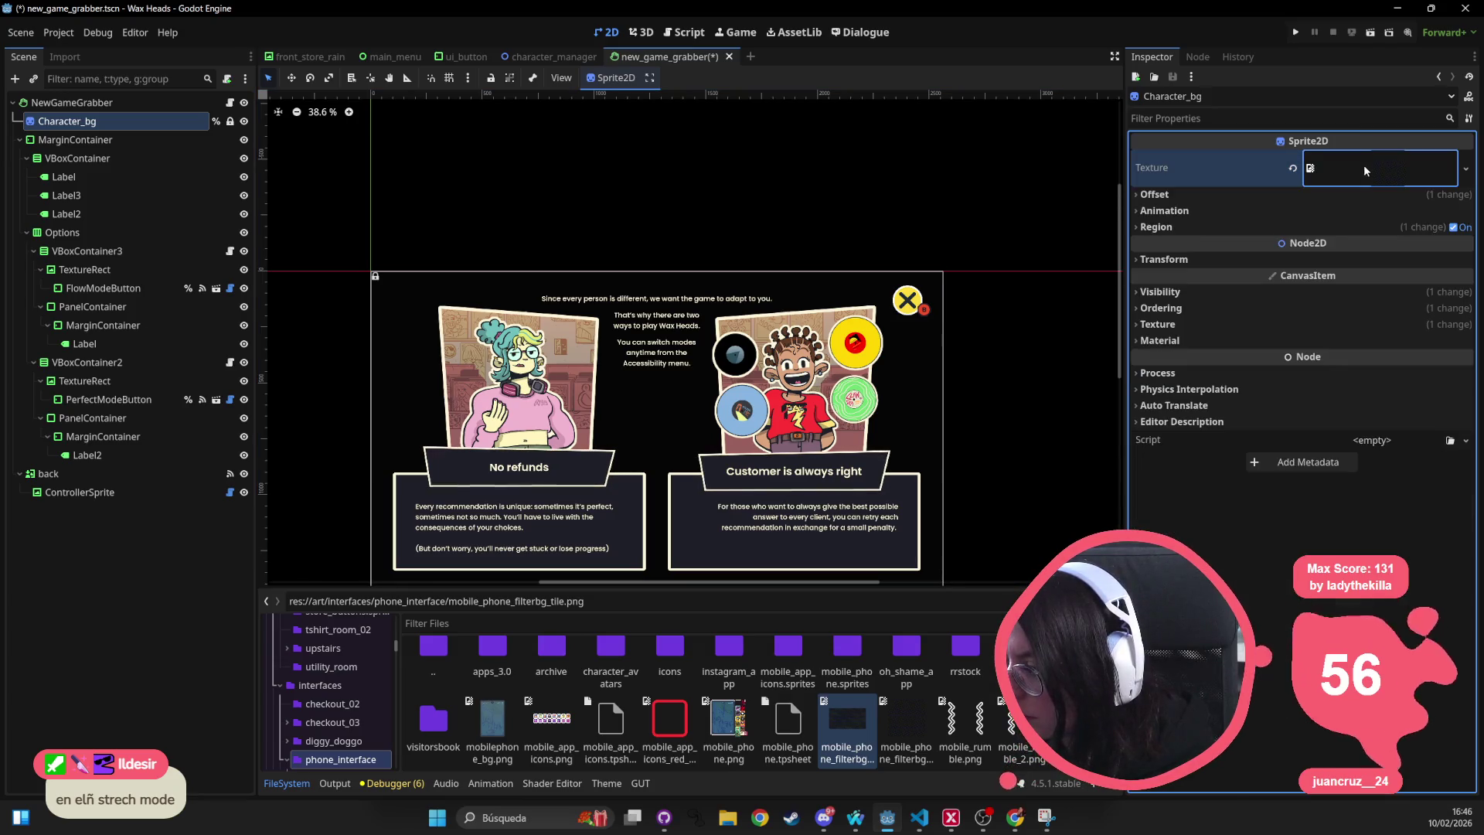
Rename the sprite to Background and revoke its unique name.
double_click(135, 120)
text(Ba)
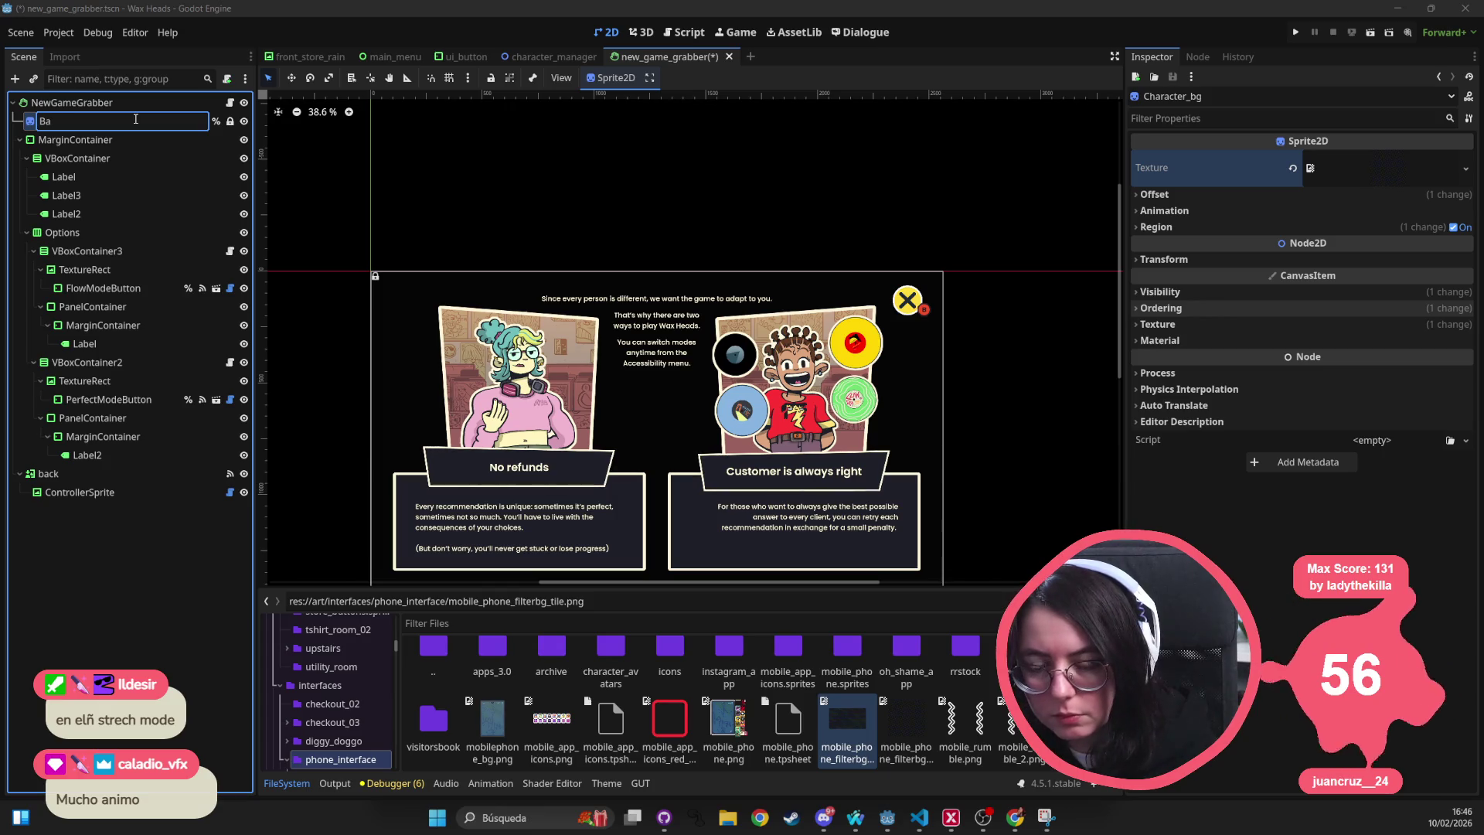
text(nd)
key(Return)
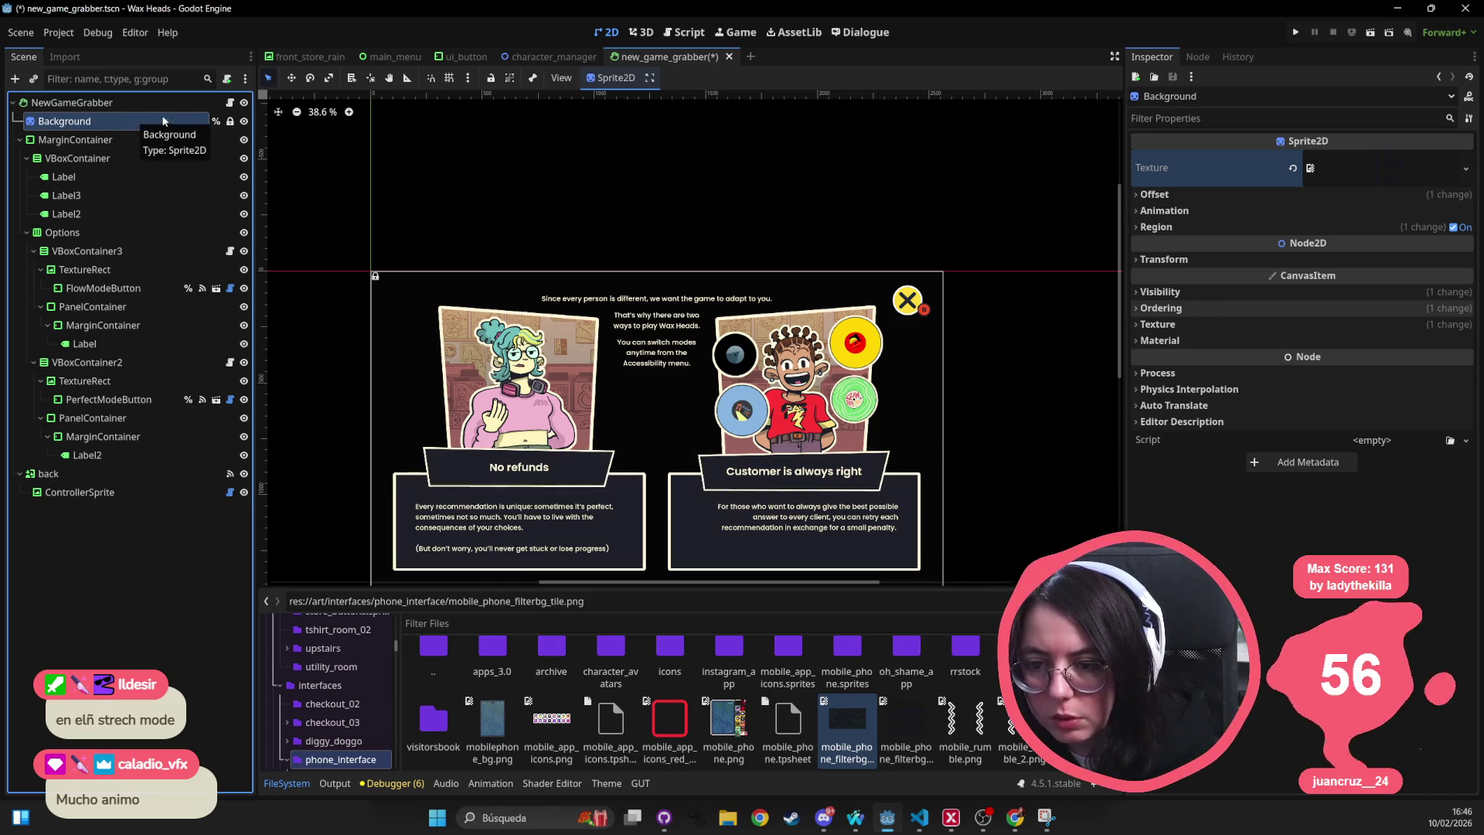
click(215, 122)
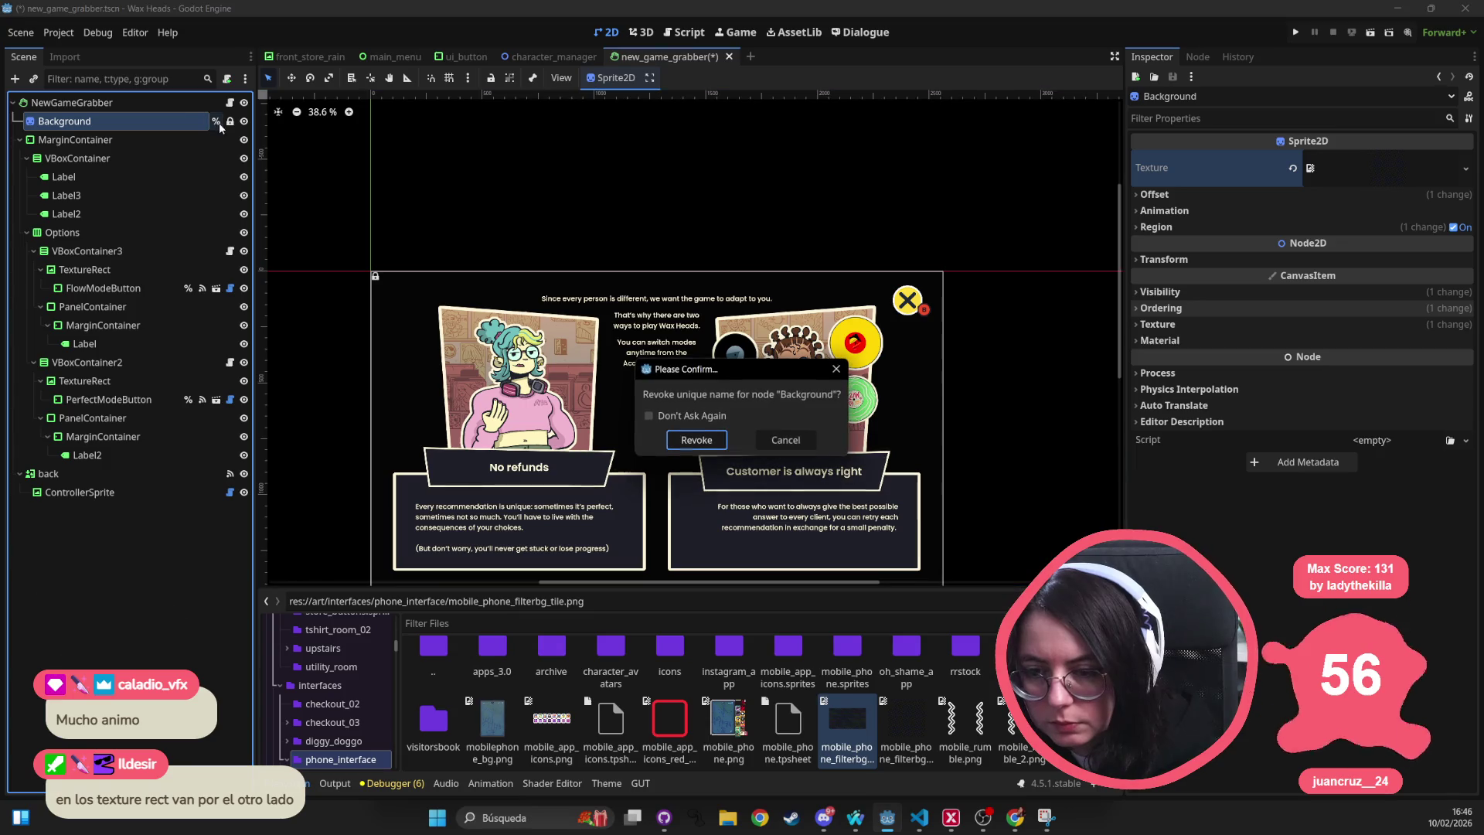
click(717, 439)
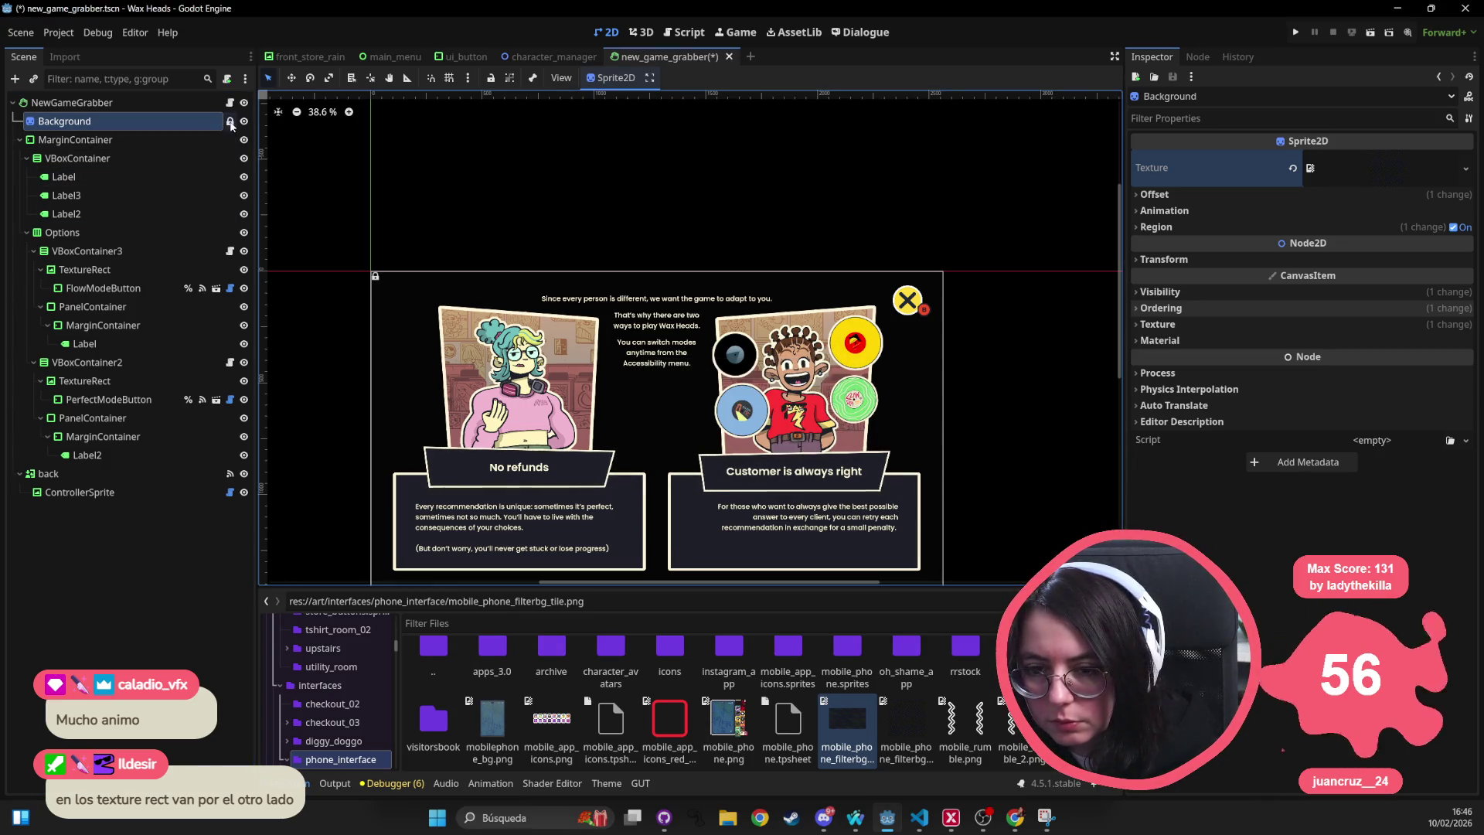
Revert the Background sprite's Visibility modulate to white and save the scene.
scroll(591, 176, down, 1)
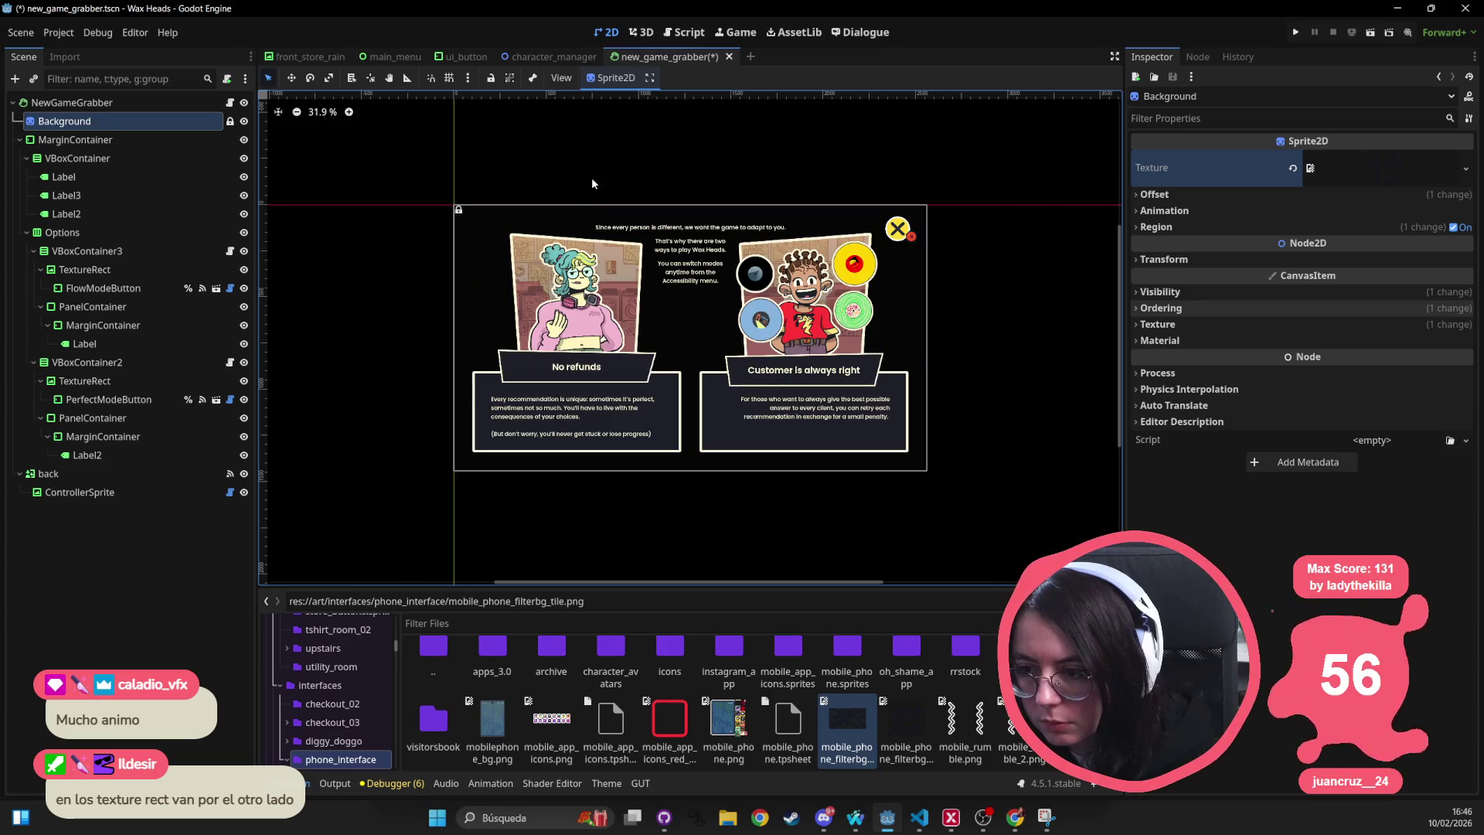
scroll(414, 255, up, 8)
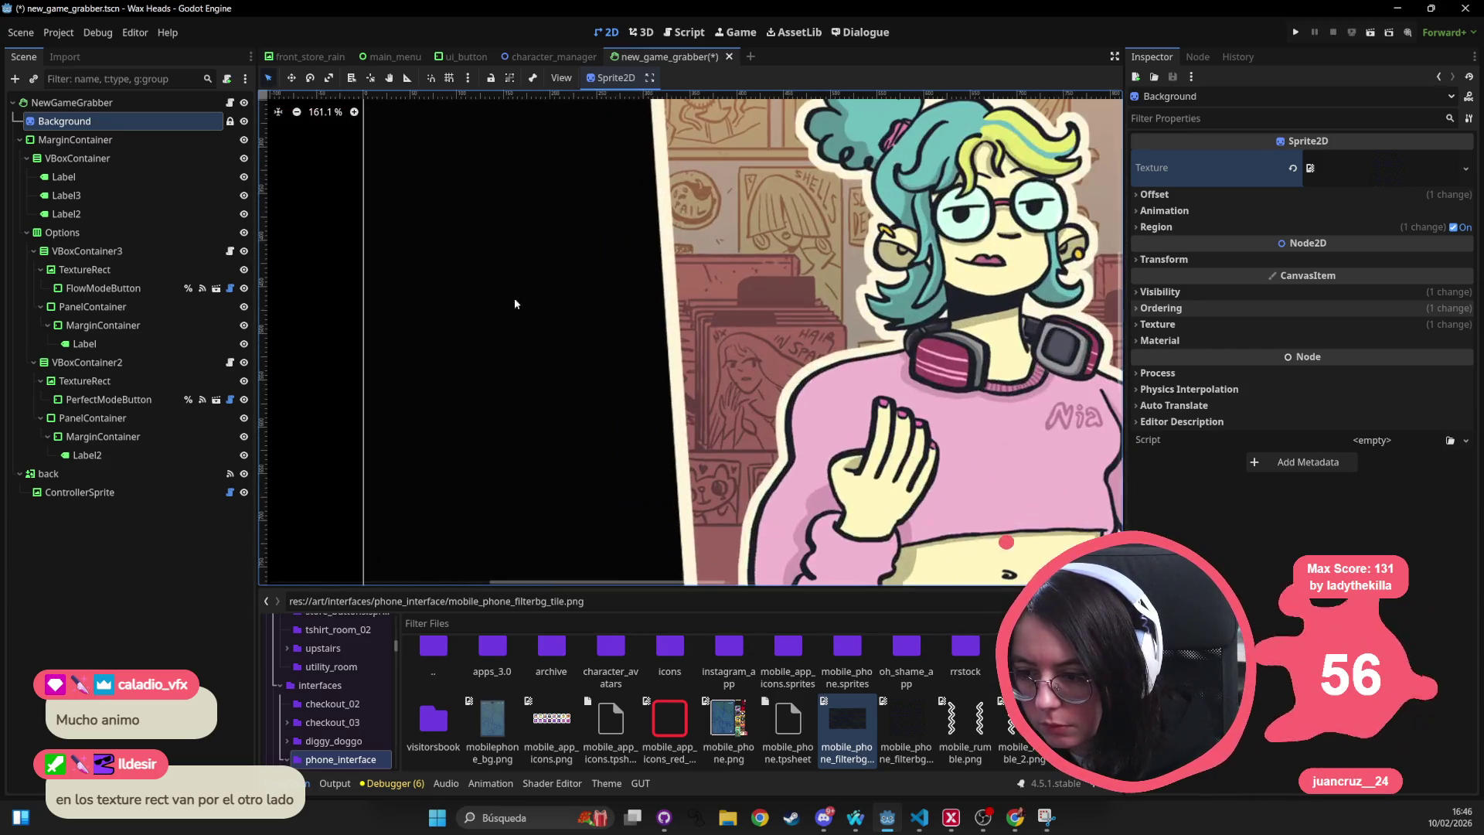
scroll(533, 318, down, 9)
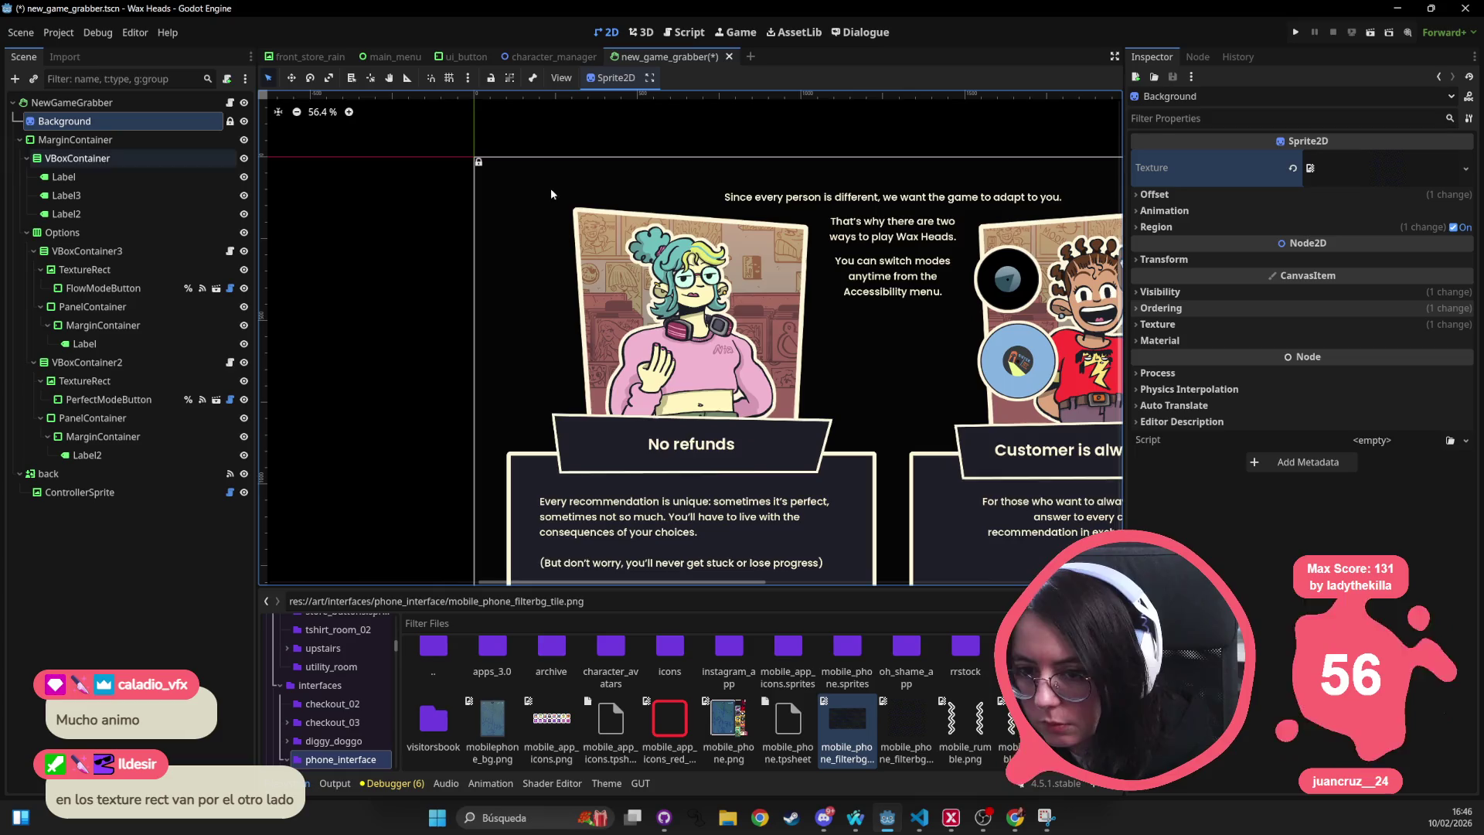
click(1159, 291)
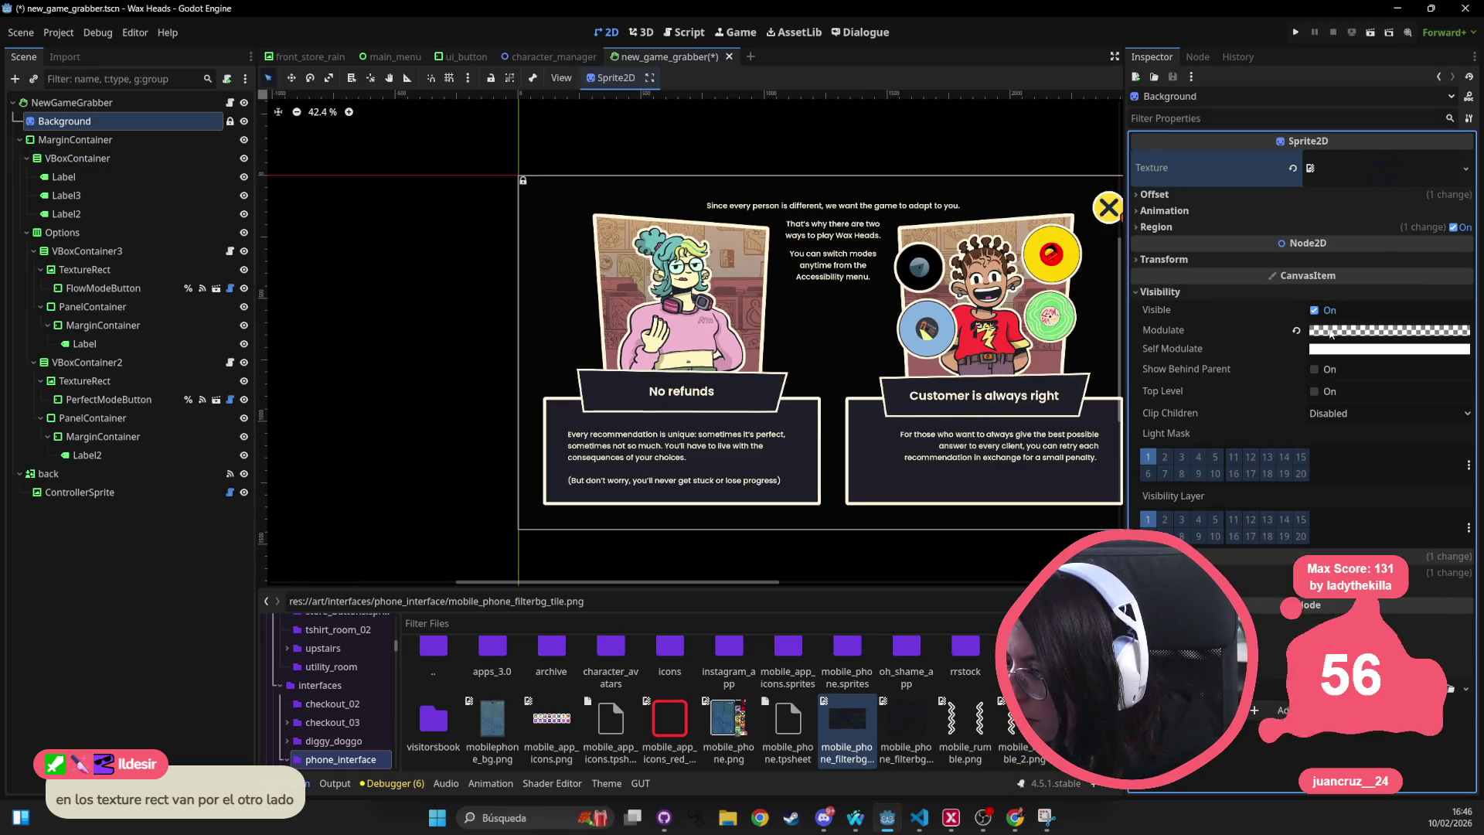
click(1296, 331)
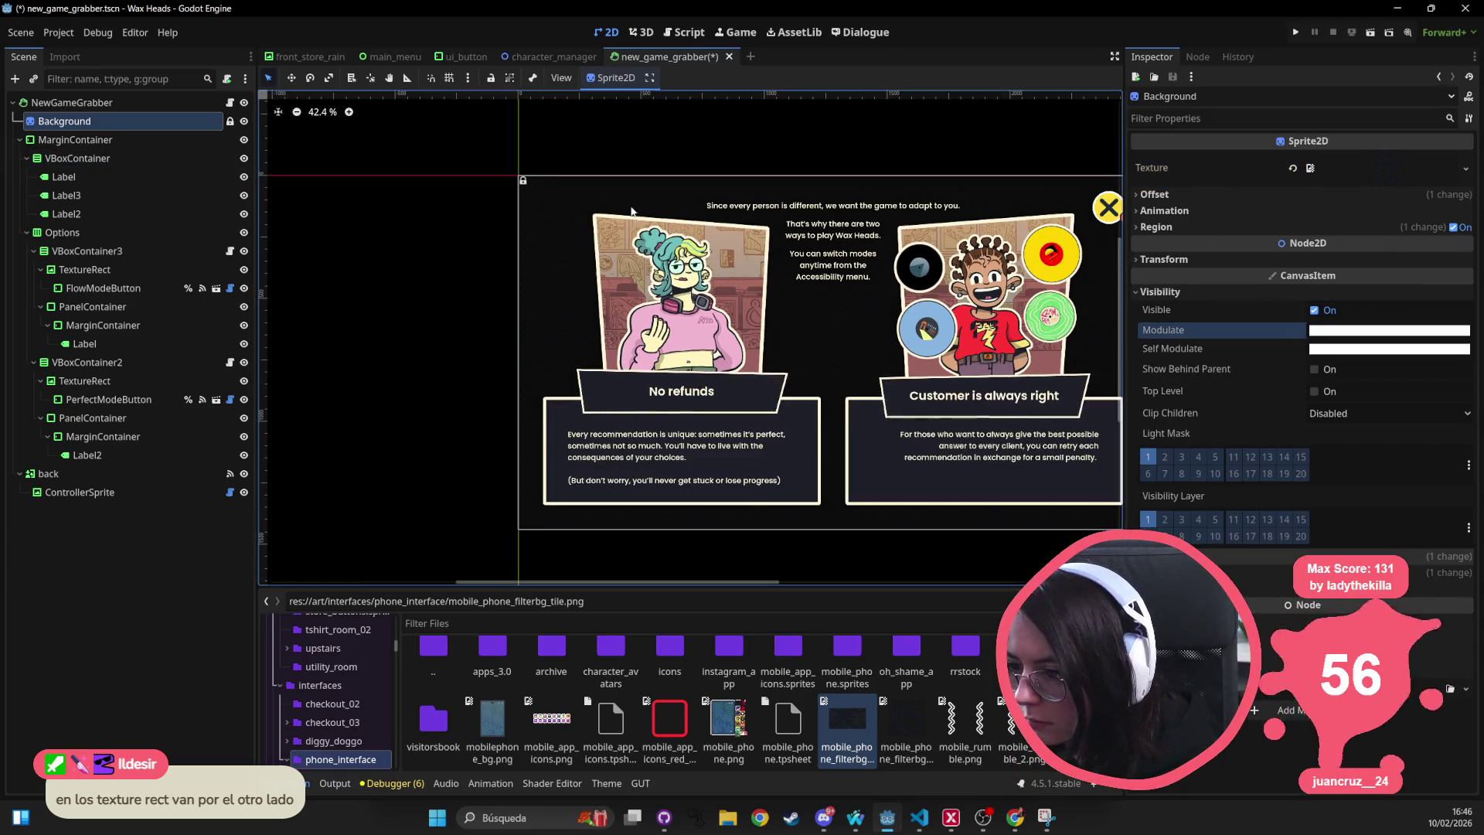
scroll(551, 238, up, 5)
scroll(541, 229, down, 7)
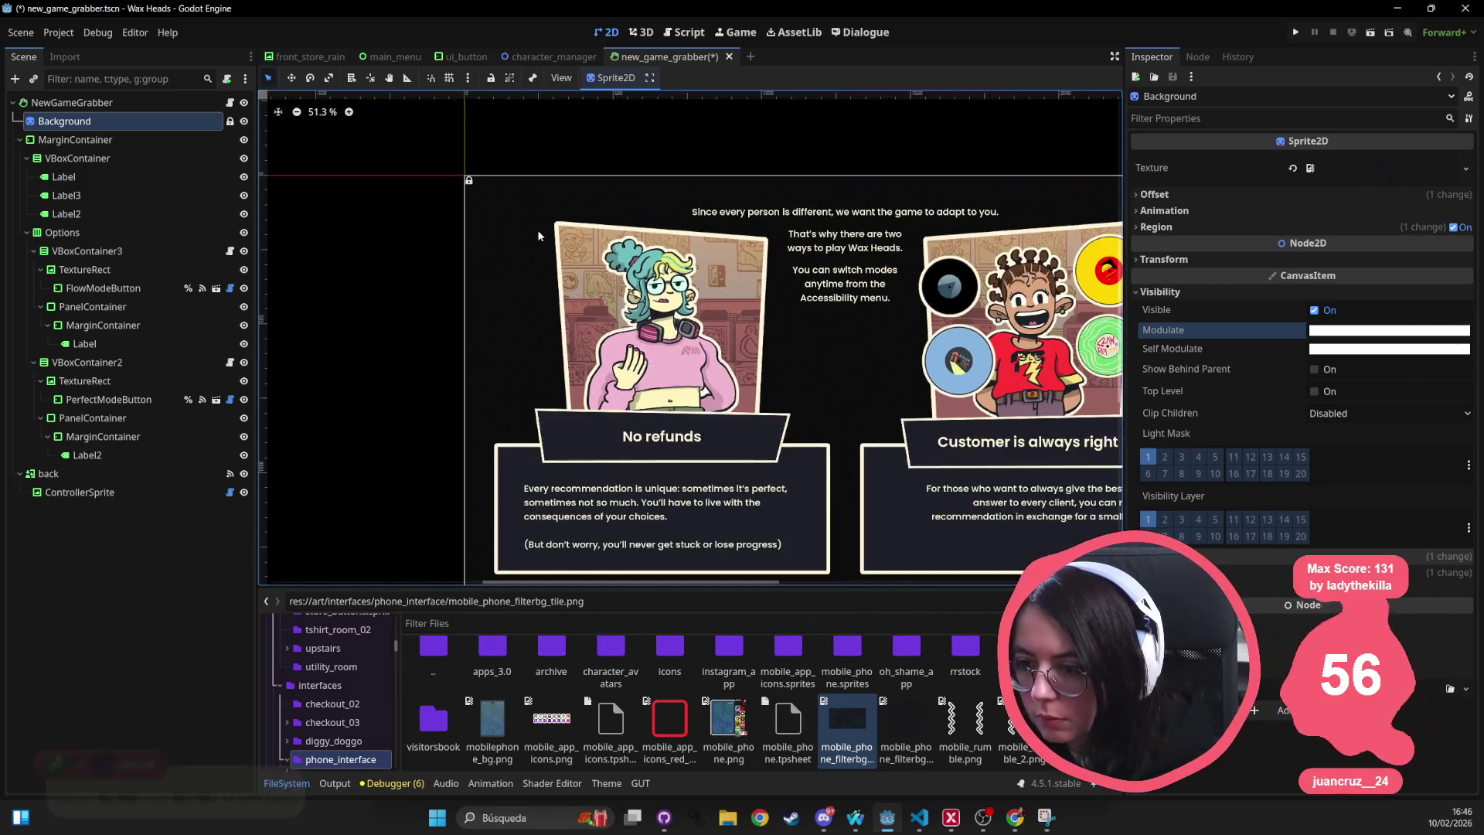
scroll(746, 263, right, 3)
key(ctrl+s)
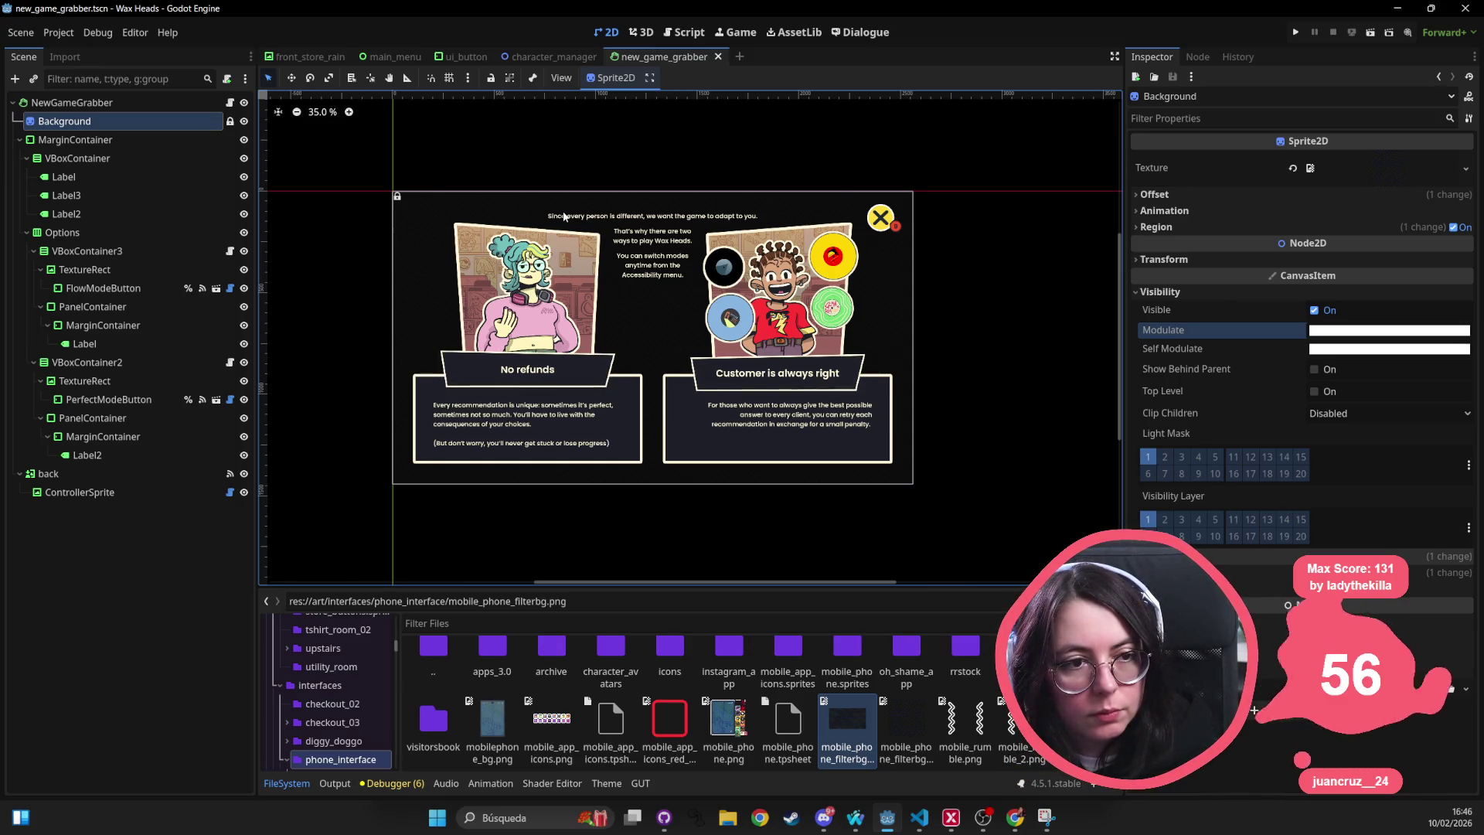
Undo twice to restore TextureRect, set its Stretch Mode to Tile, and close the scene.
key(ctrl+z)
key(ctrl+z)
key(ctrl+z)
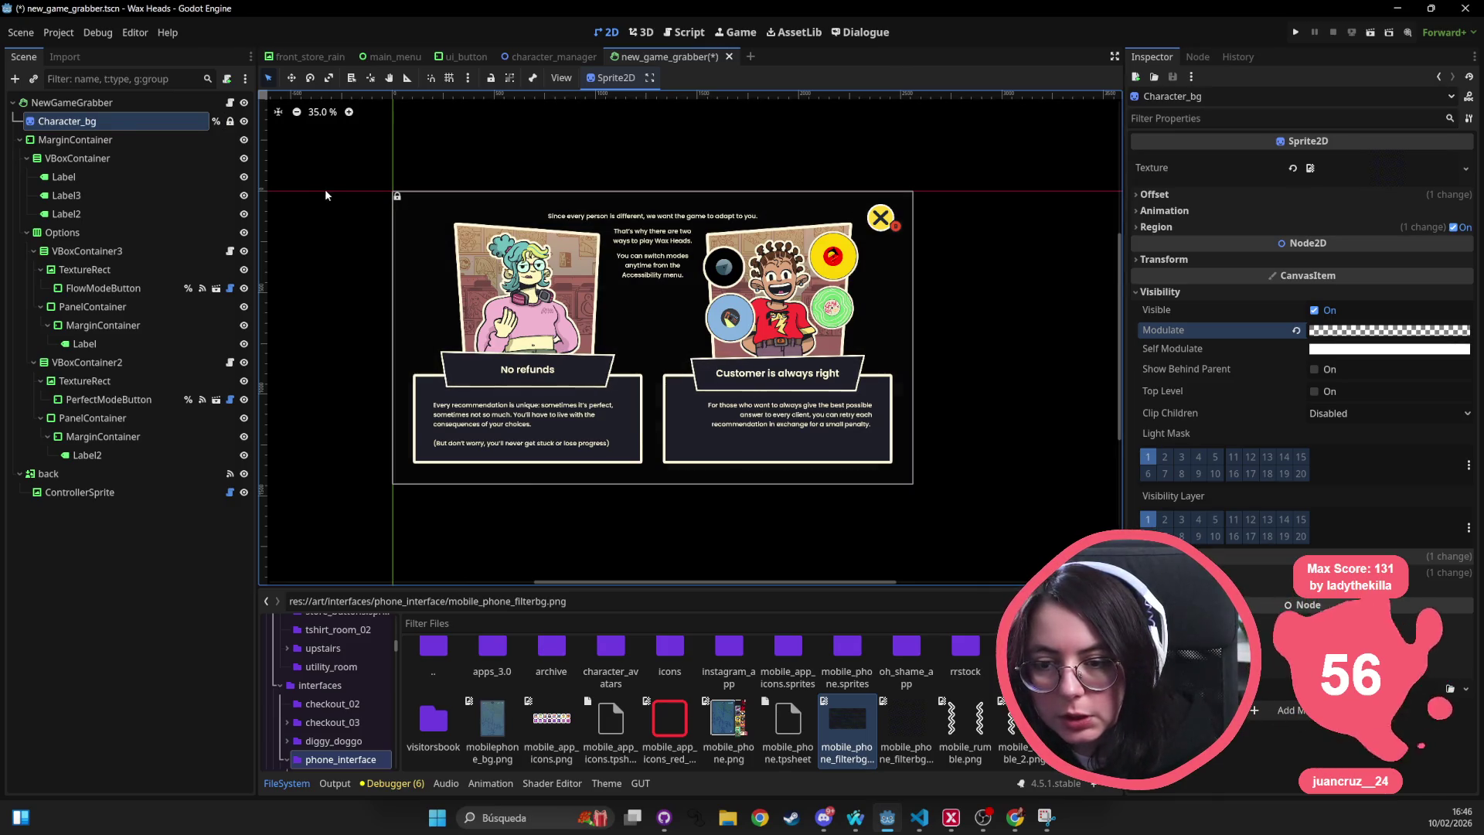
key(ctrl+z)
key(ctrl+z)
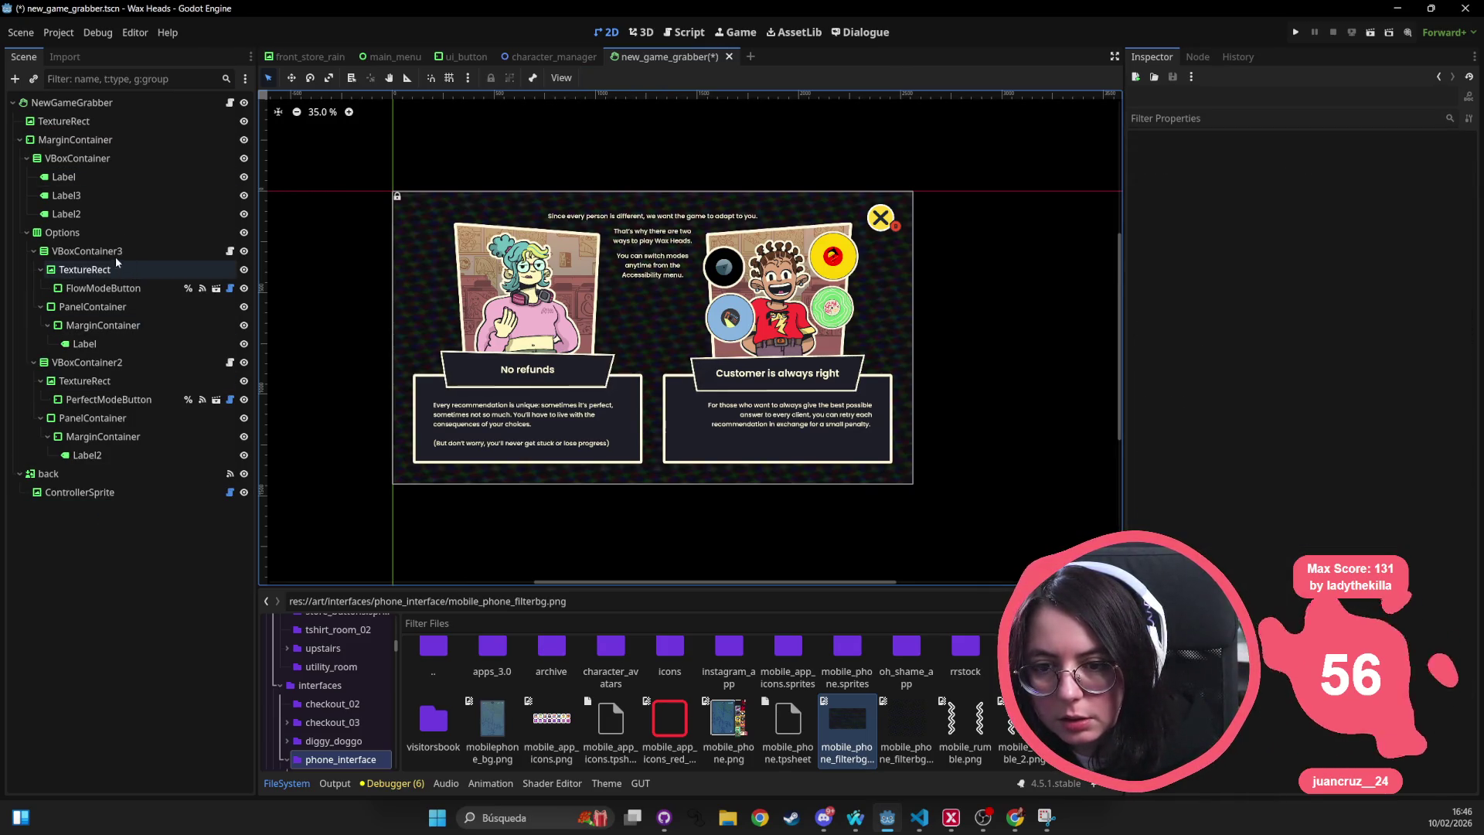
click(95, 121)
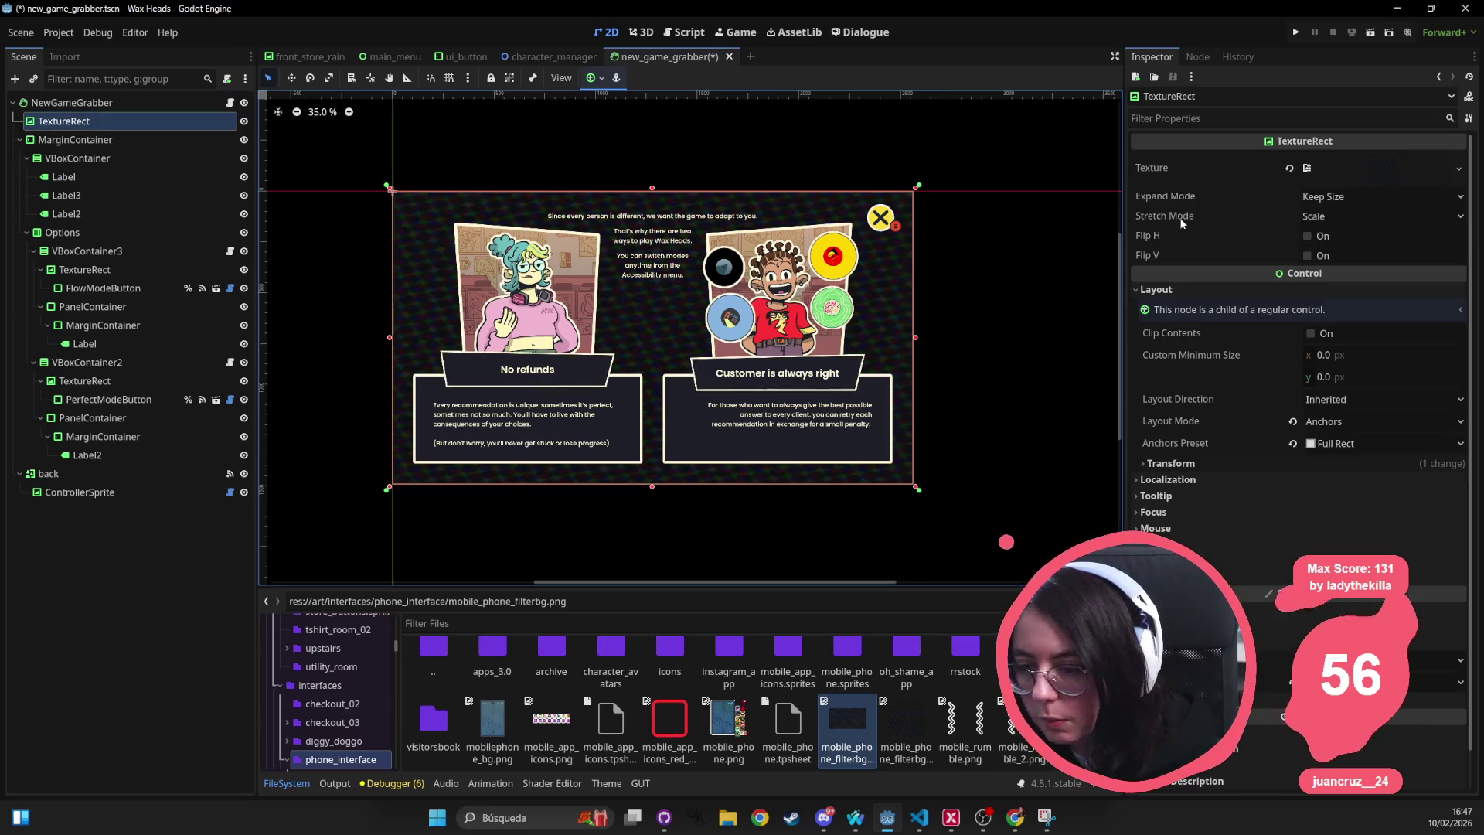
click(1314, 218)
click(1318, 256)
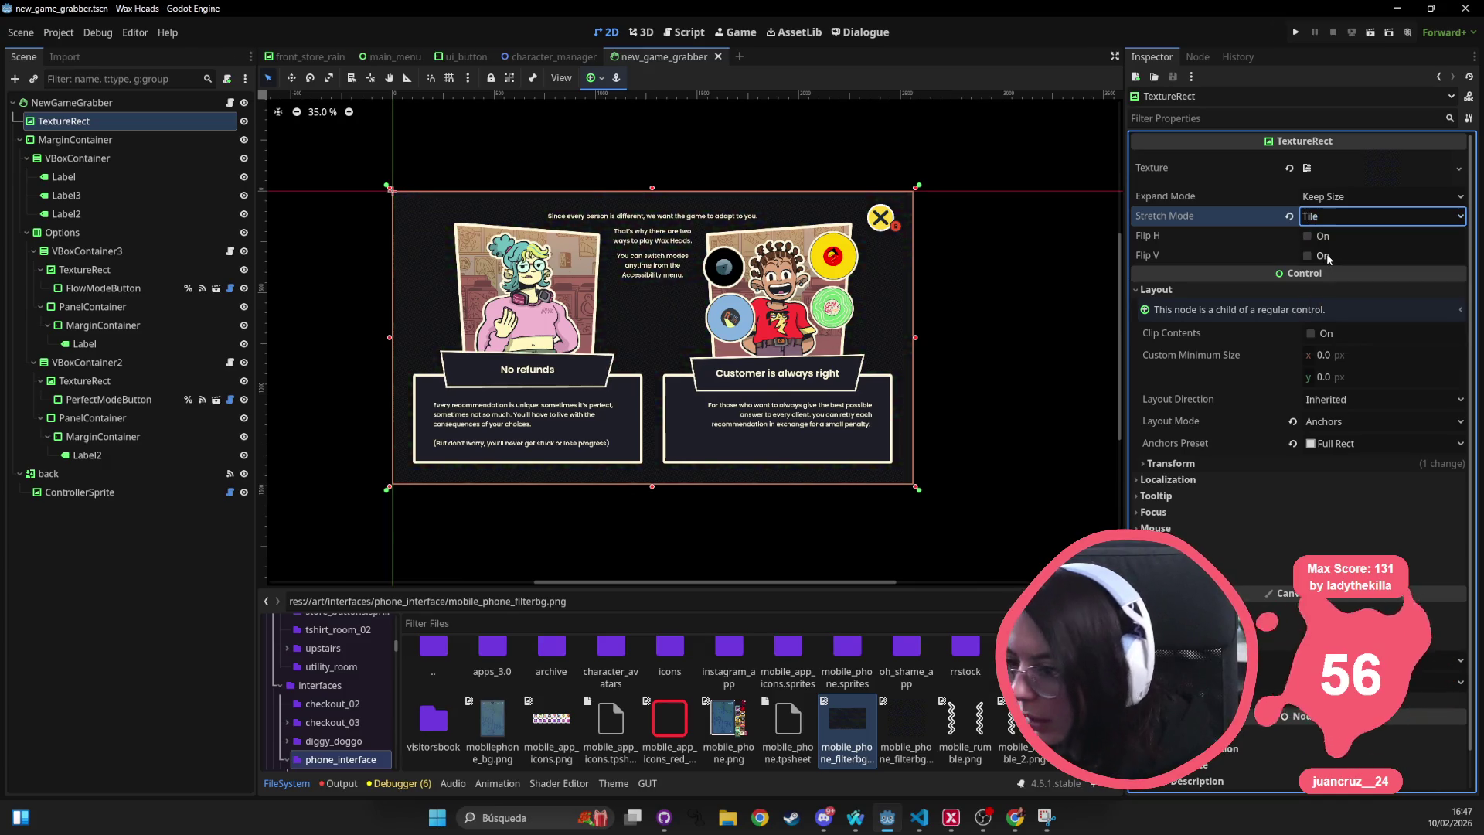
scroll(438, 221, up, 5)
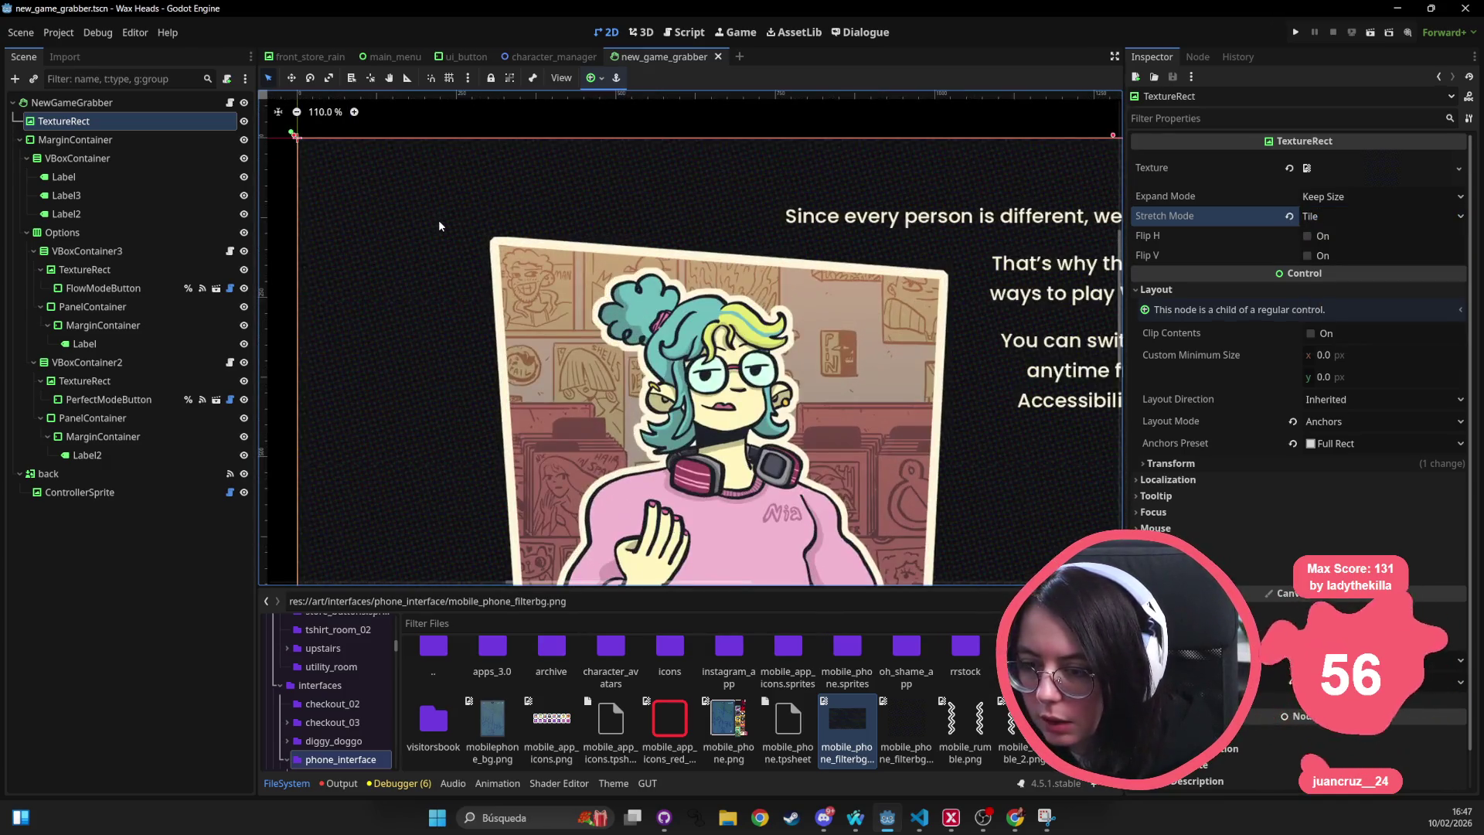
scroll(438, 226, down, 5)
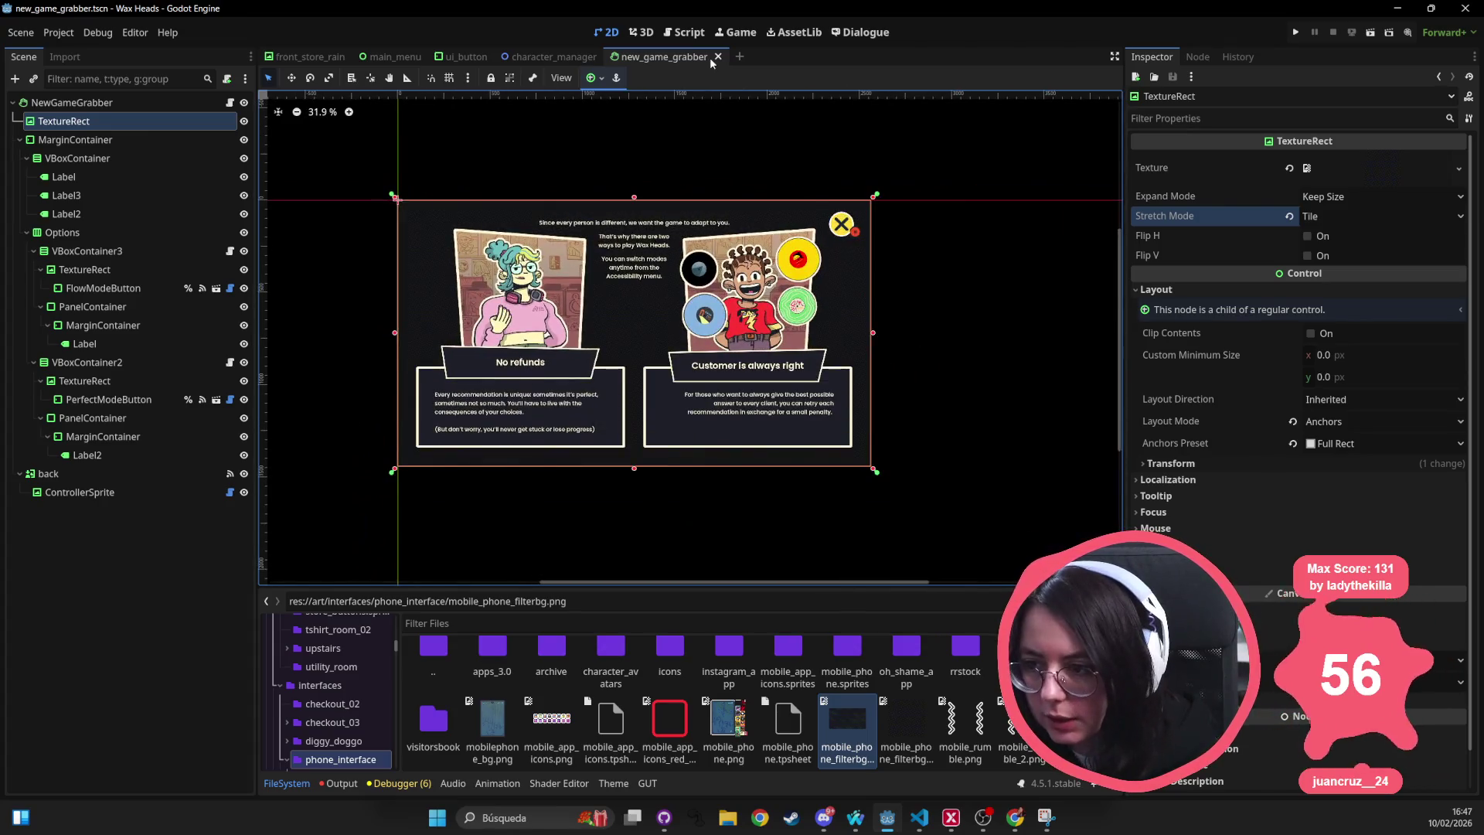
middle_click(654, 57)
Close the character_manager, ui_button, main_menu and front_store_rain scene tabs.
middle_click(548, 58)
middle_click(463, 57)
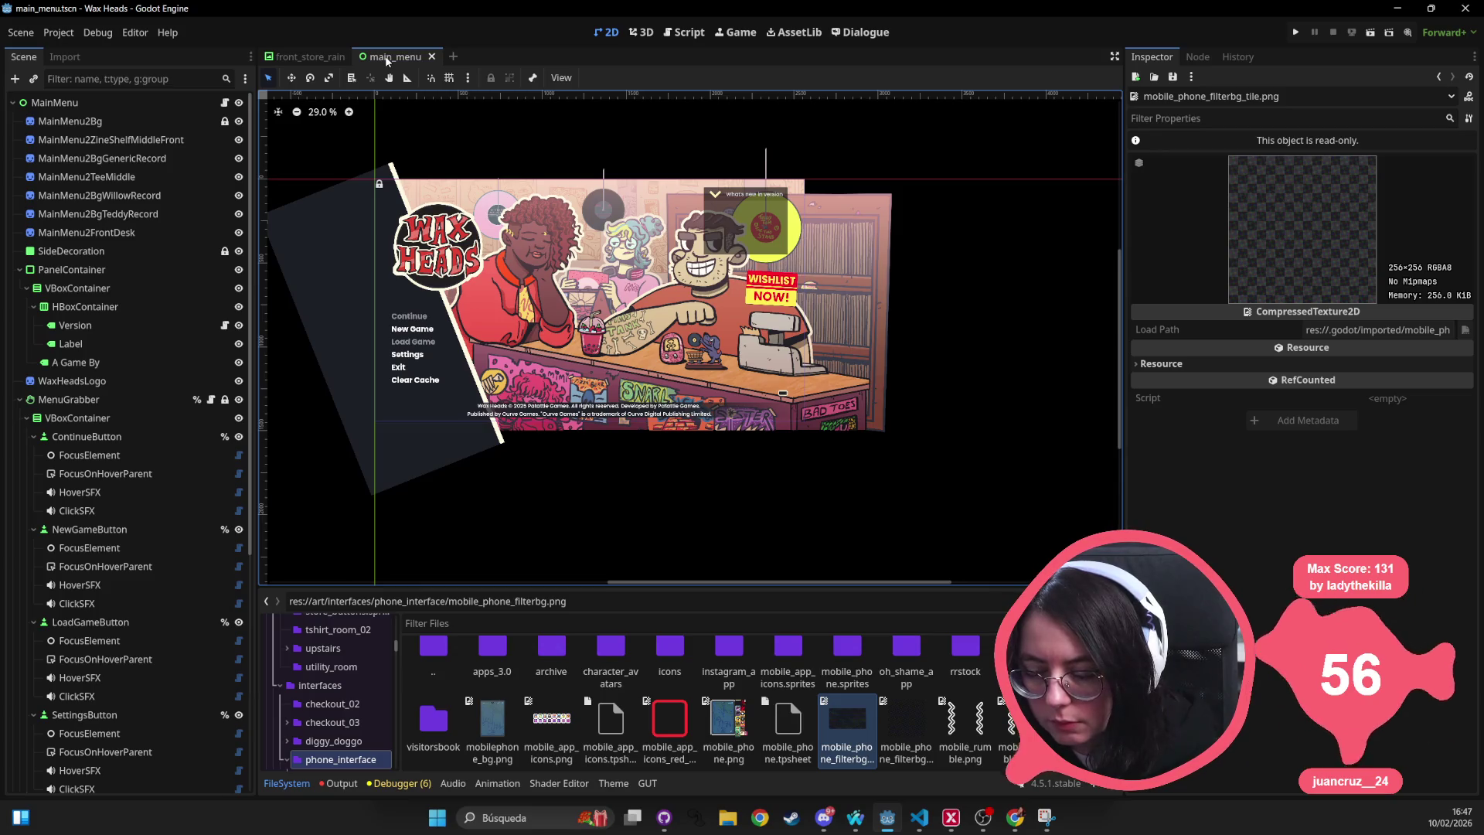
middle_click(386, 60)
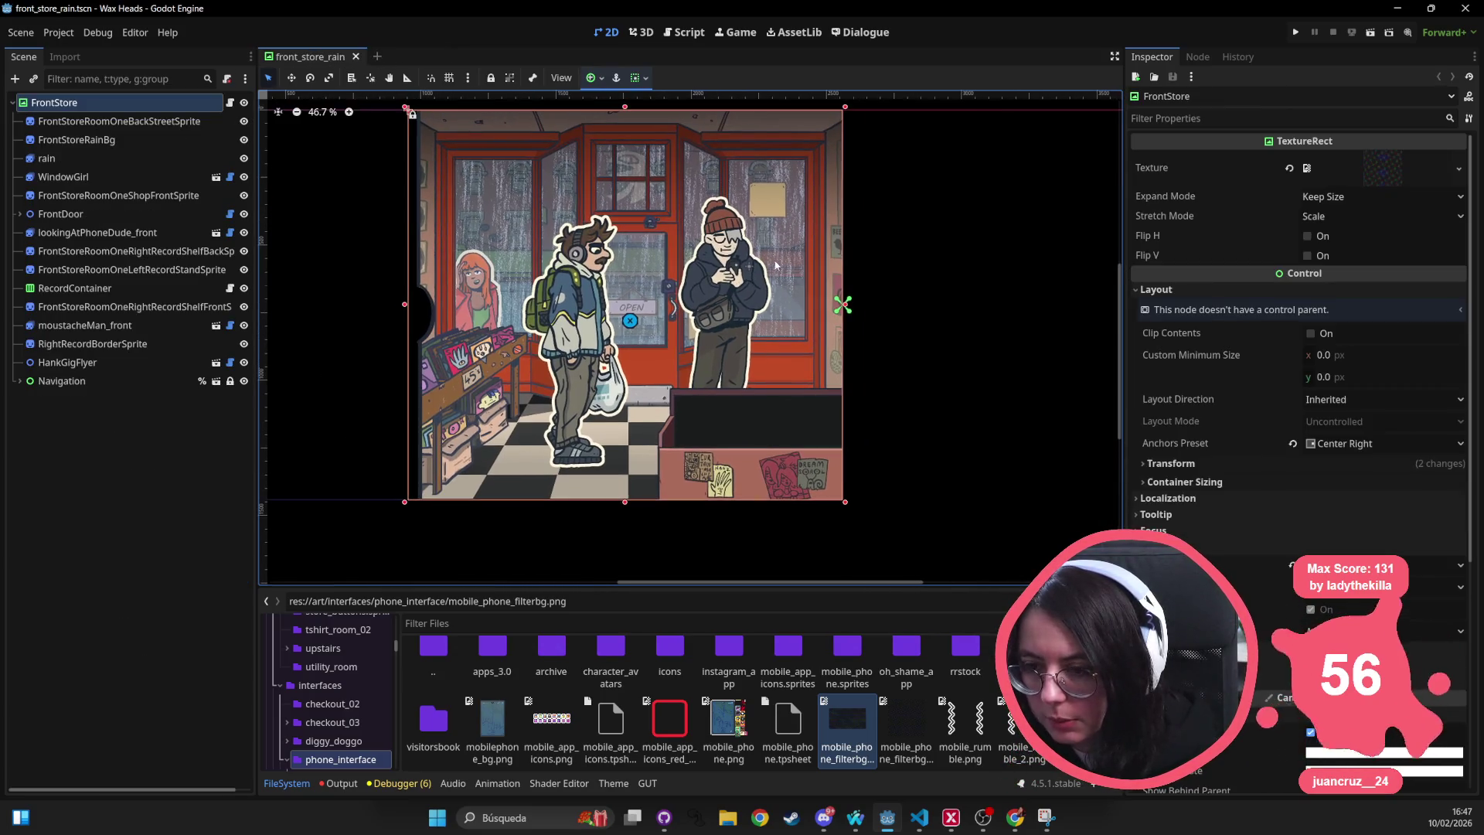
middle_click(294, 58)
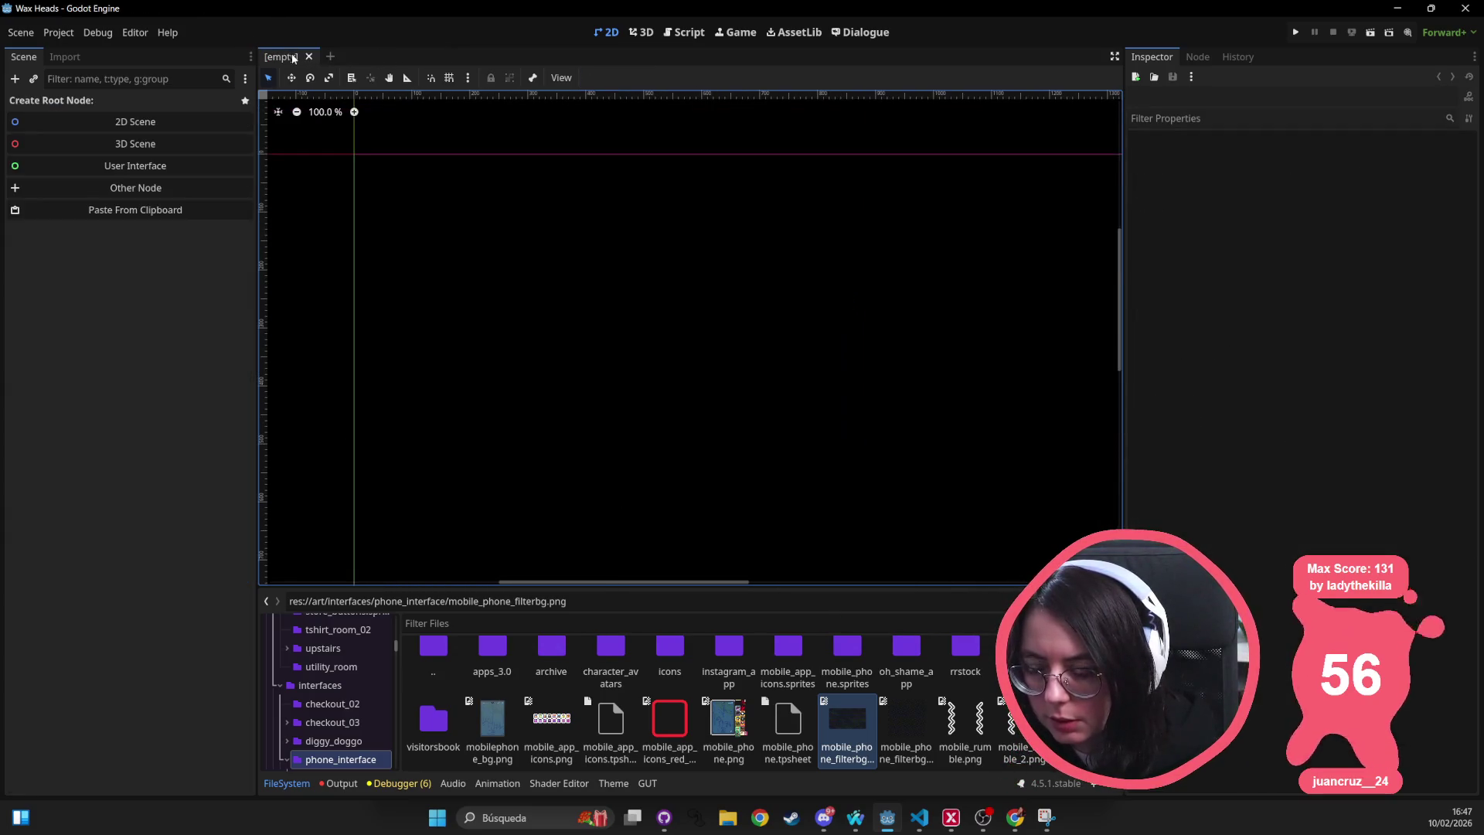
Open mobile.tscn from mobile_phone_filterbg's View Owners list and select Mobile_BG.
right_click(849, 714)
click(949, 521)
double_click(711, 306)
scroll(810, 356, down, 4)
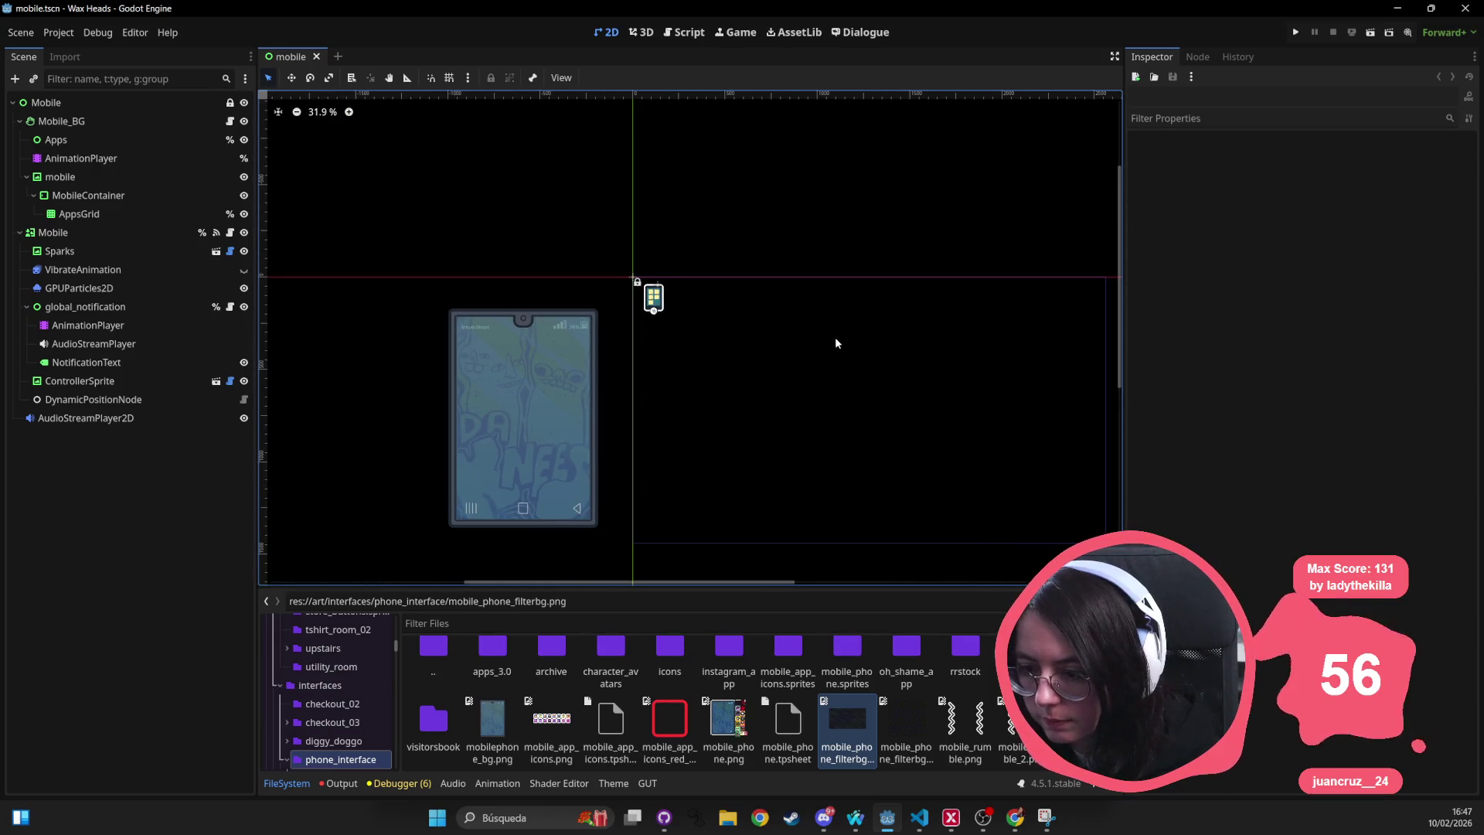
click(193, 122)
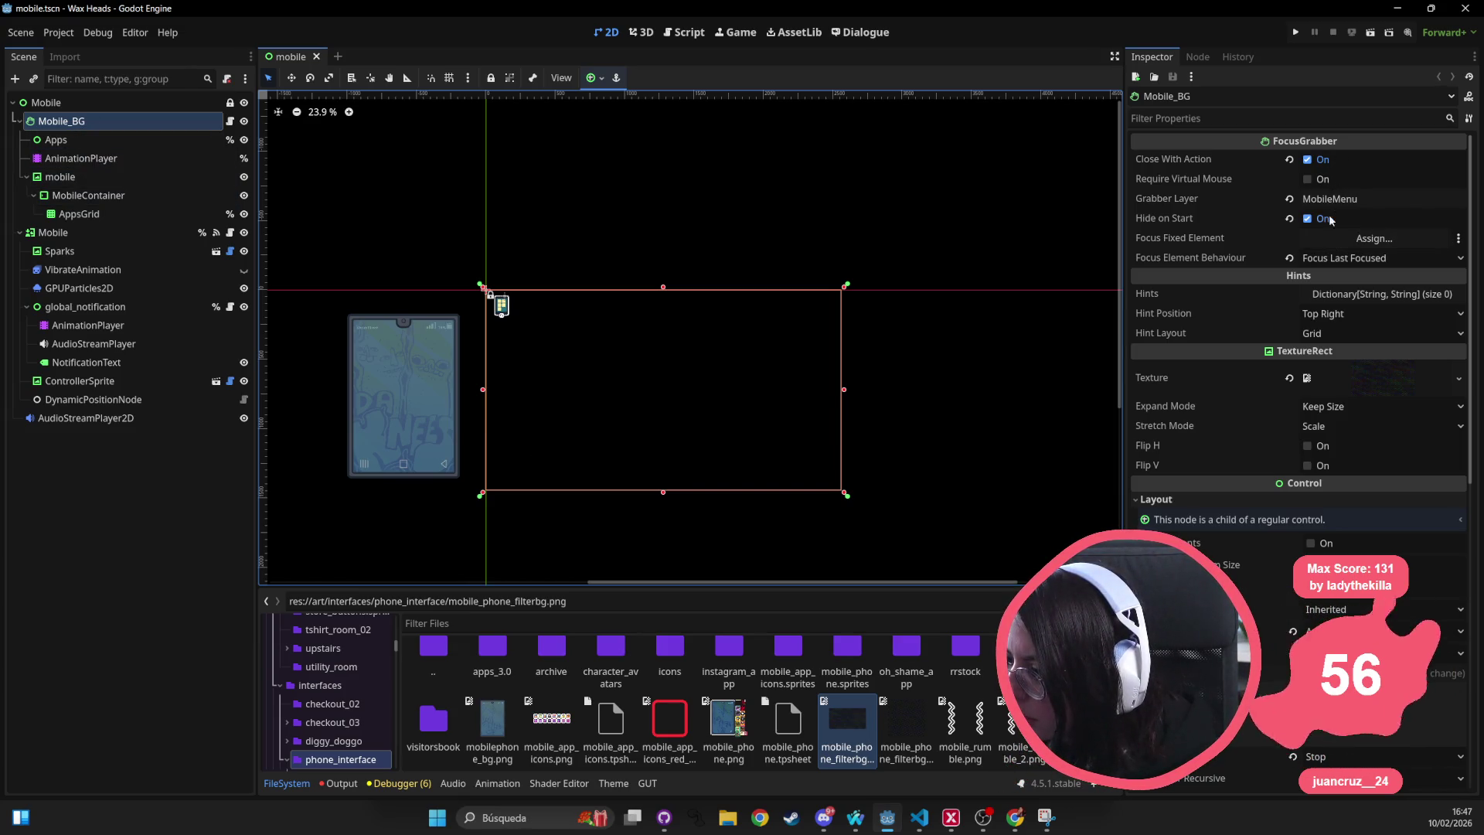
Quick Load the 256×256 tile texture into Mobile_BG's Texture.
click(1330, 377)
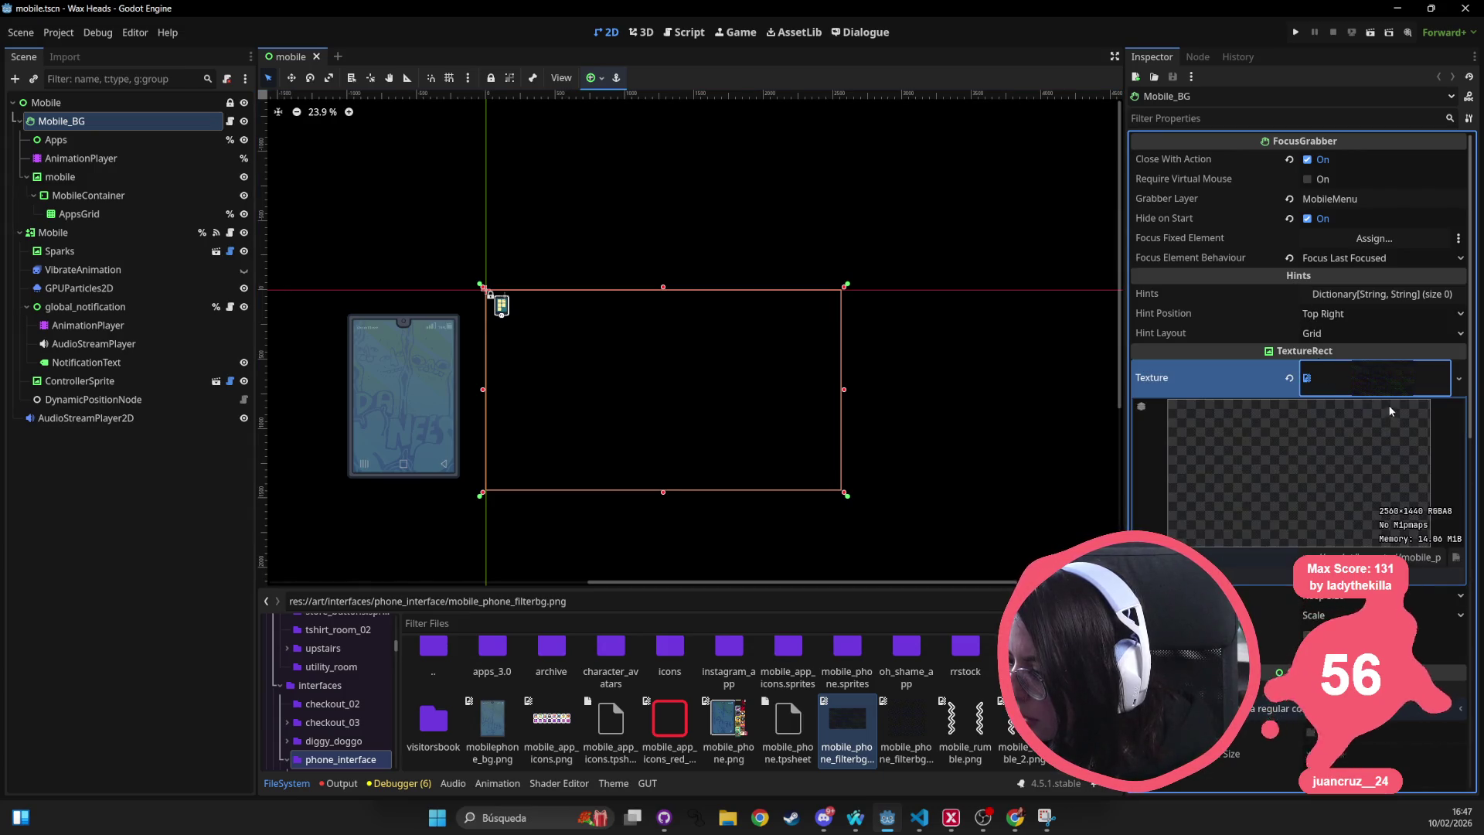
click(1459, 377)
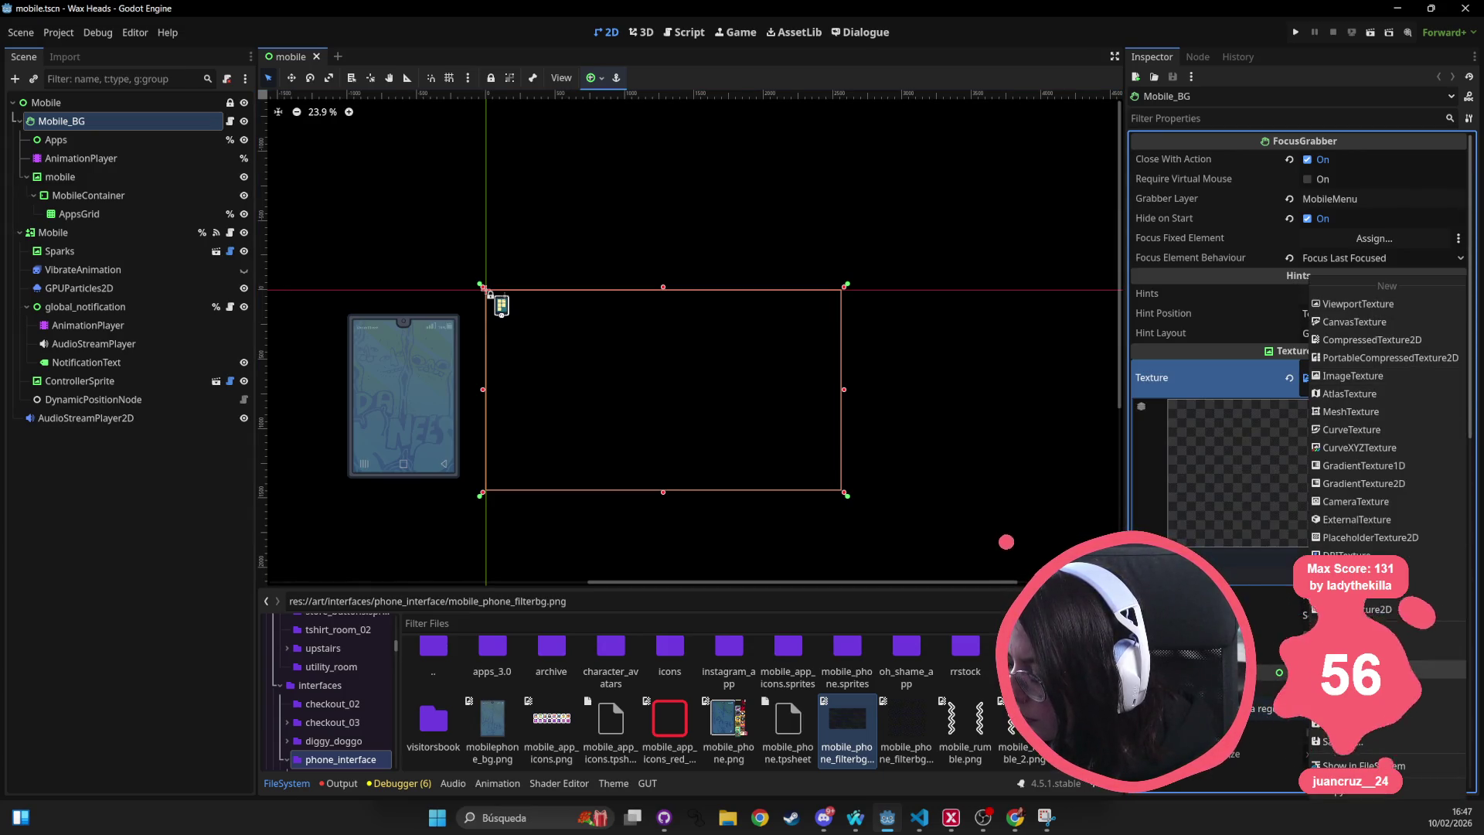
click(1352, 651)
double_click(550, 288)
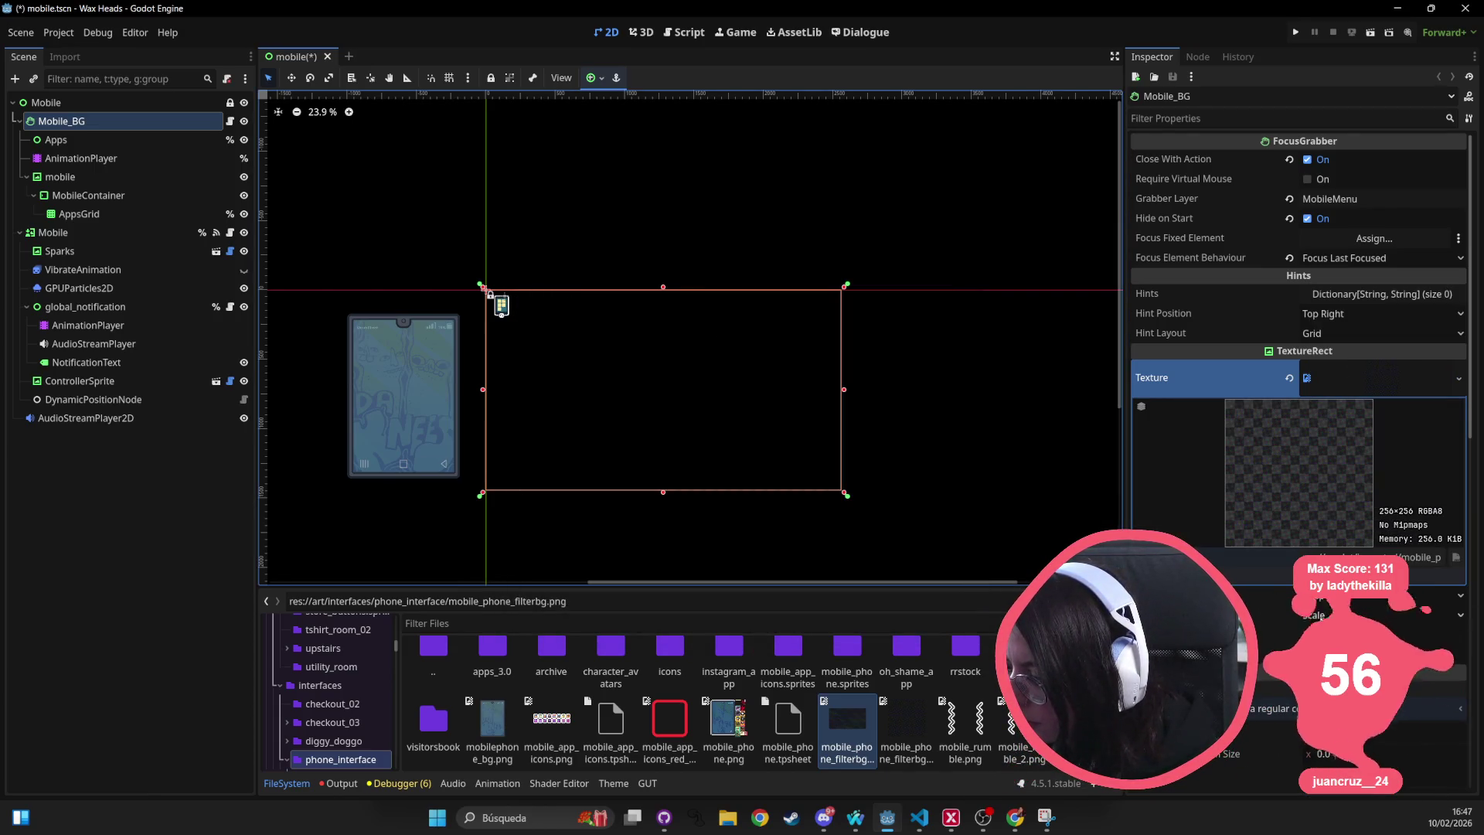
Set Mobile_BG's Stretch Mode to Tile, save the mobile scene, and run the game.
click(1321, 612)
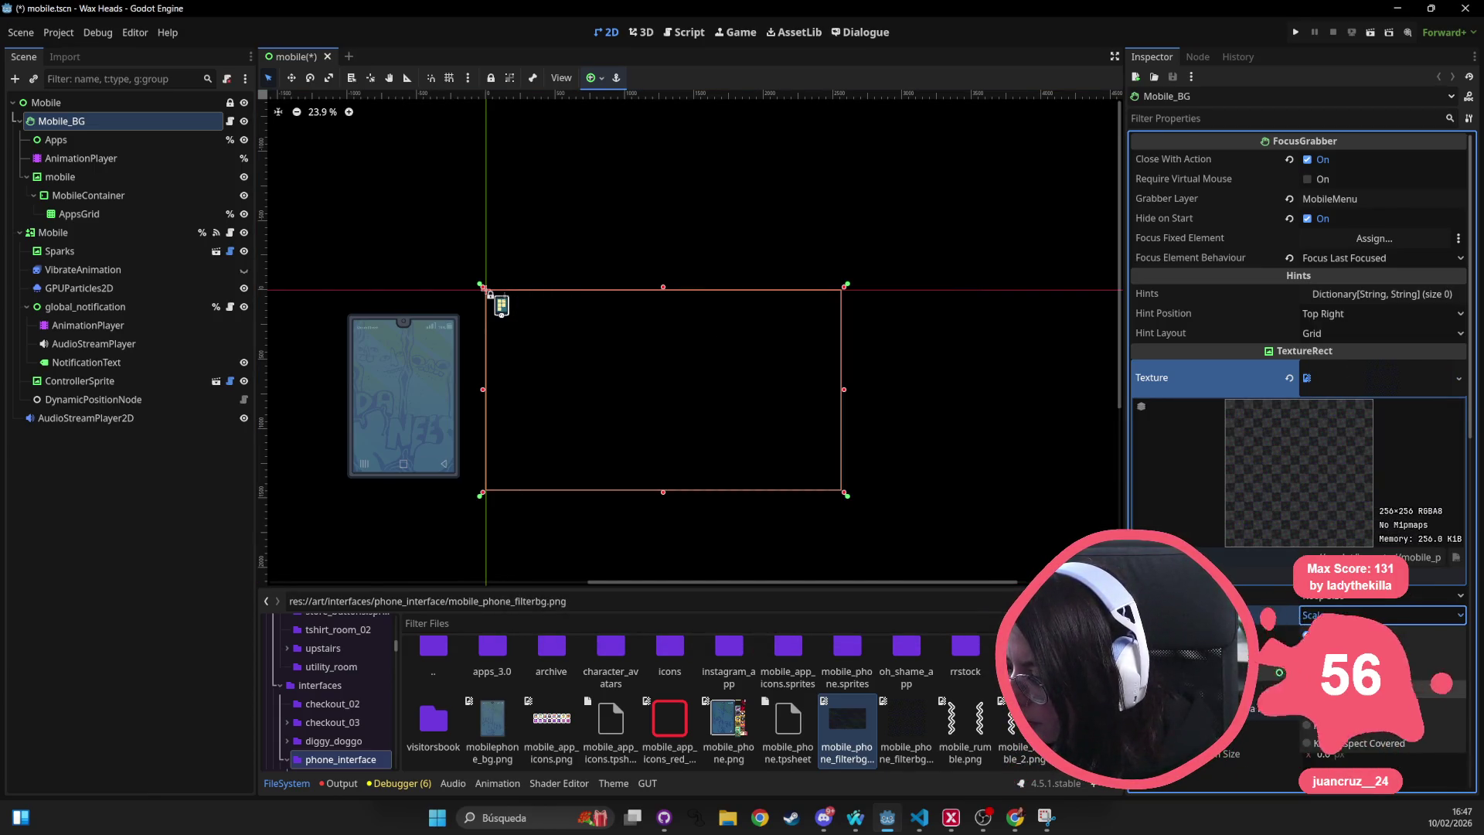
click(980, 267)
key(ctrl+s)
scroll(811, 278, up, 5)
scroll(796, 340, up, 6)
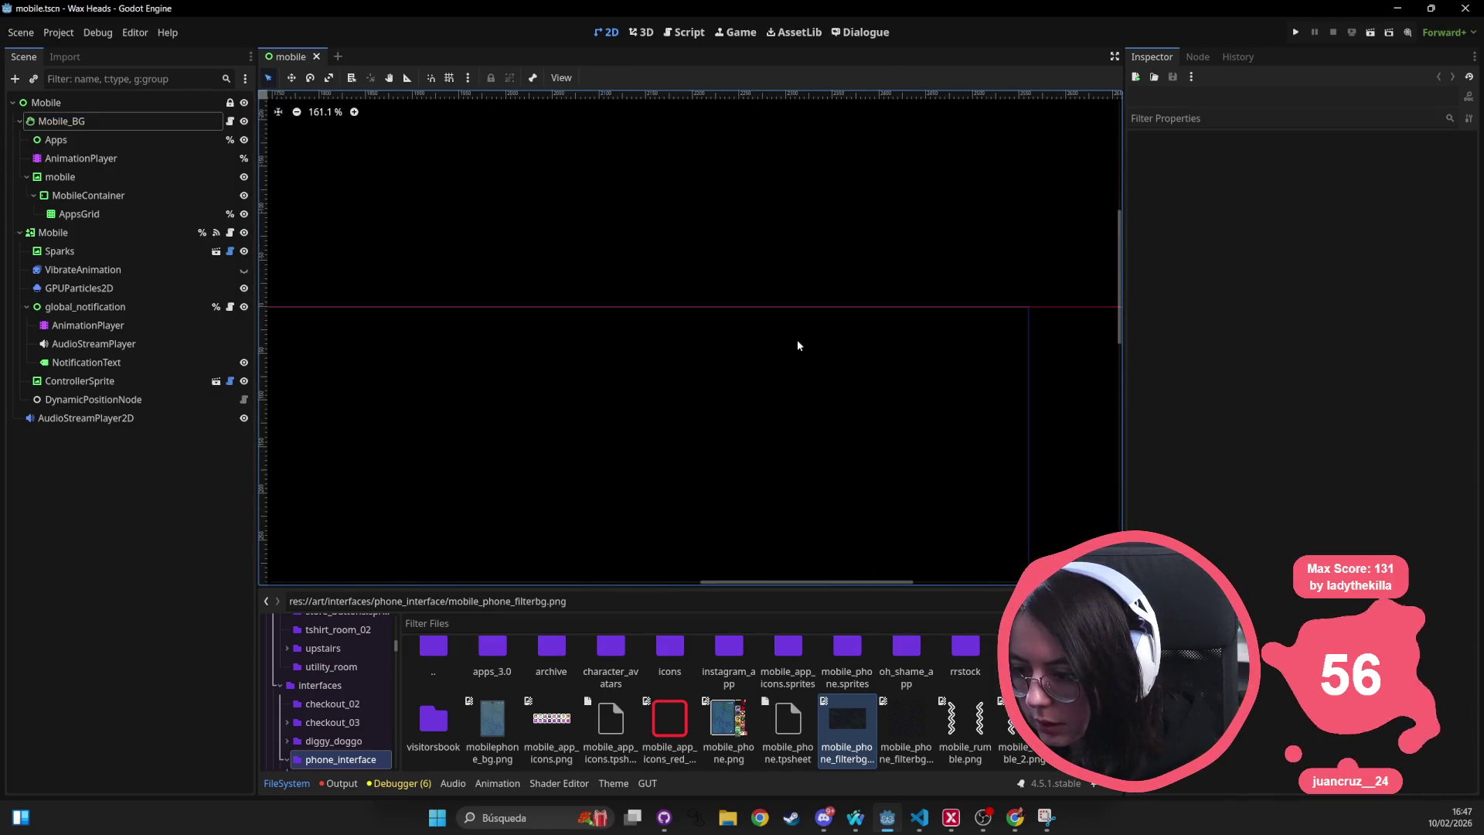
scroll(740, 345, down, 12)
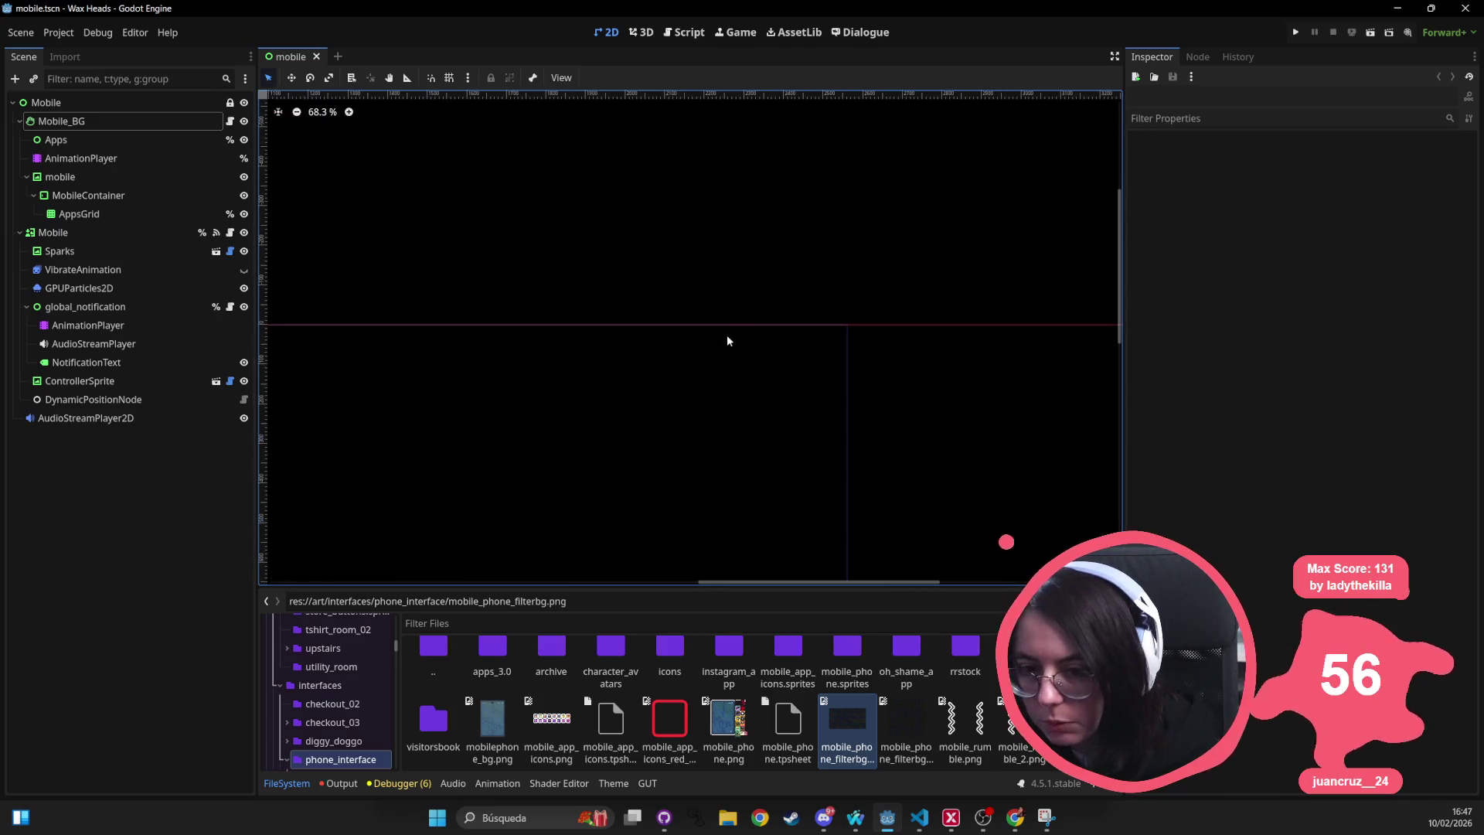
scroll(530, 296, down, 2)
key(ctrl+s)
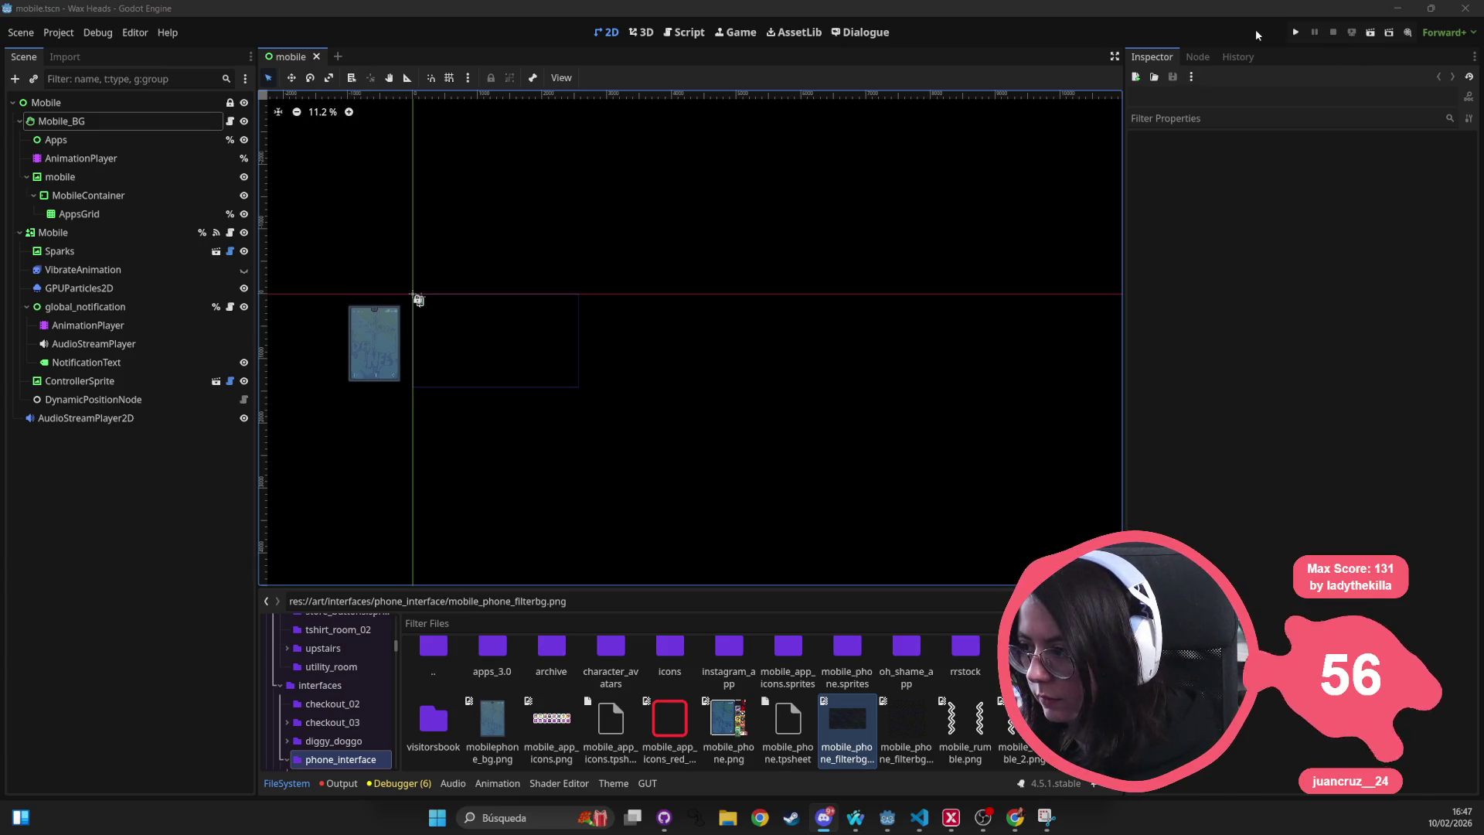
click(1295, 31)
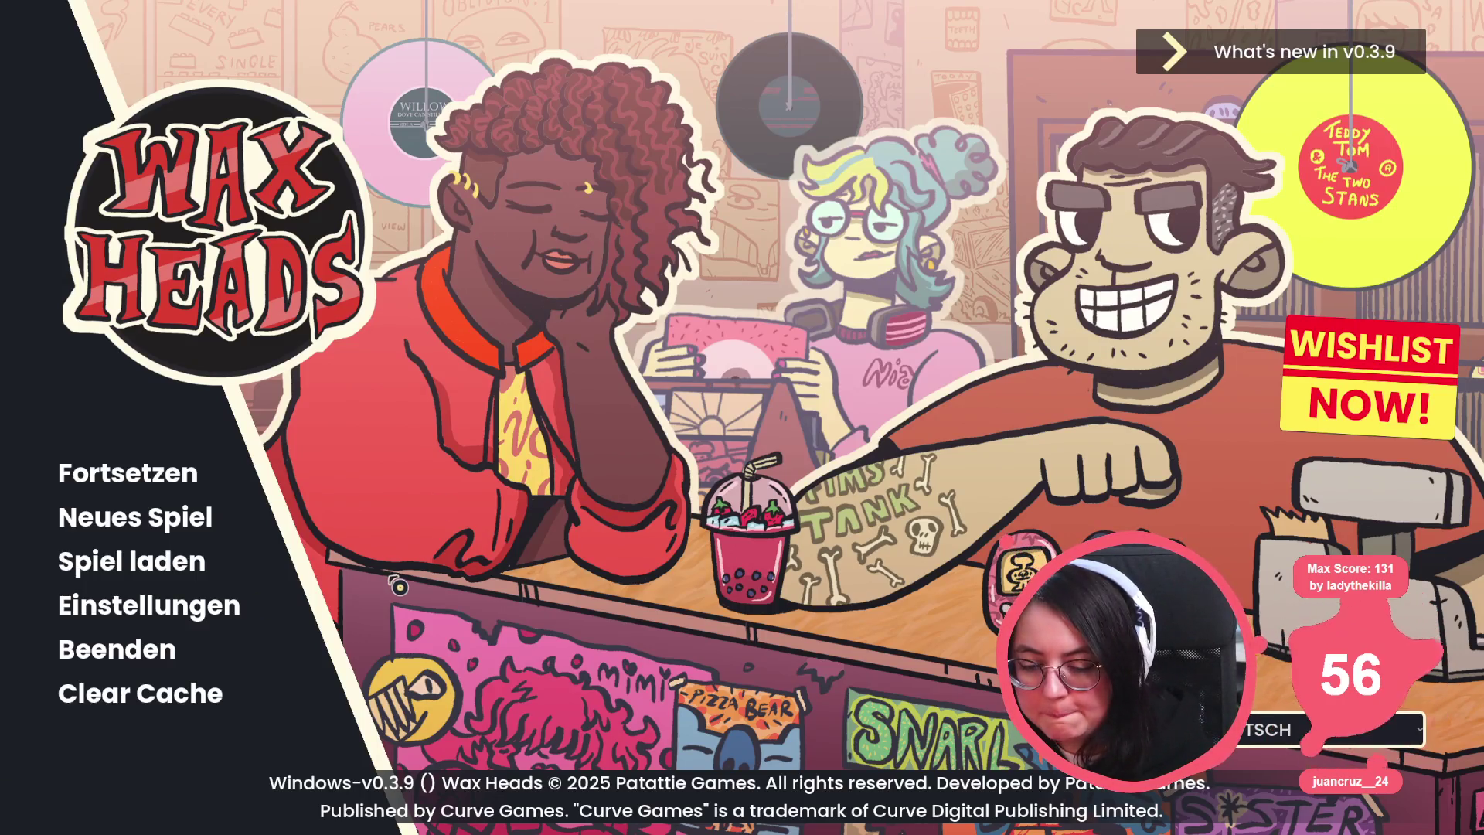
key(alt+F4)
click(286, 783)
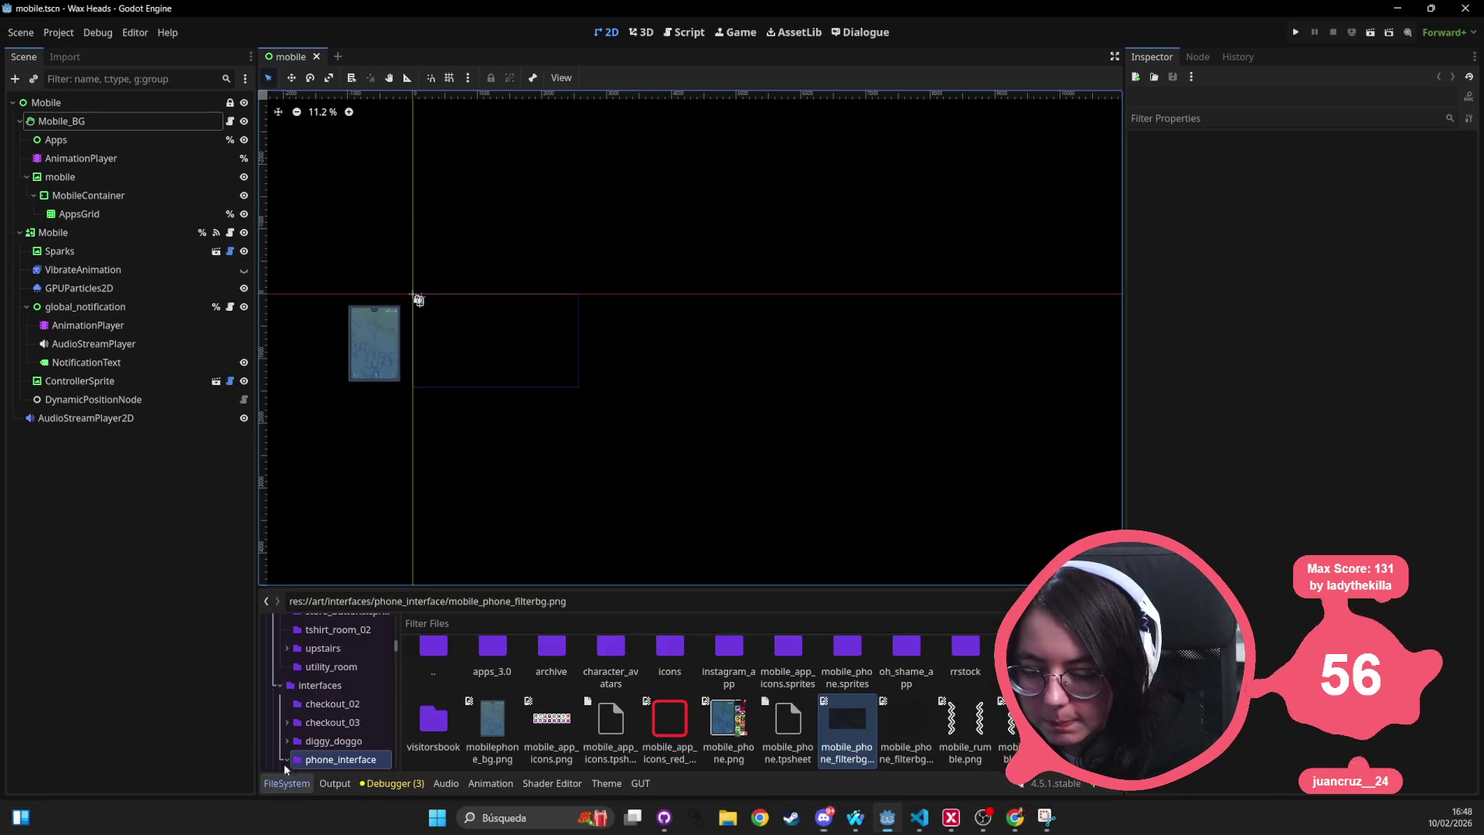
Quick-open the main_menu scene by searching 'main_menu'.
drag(685, 454, 533, 480)
click(160, 103)
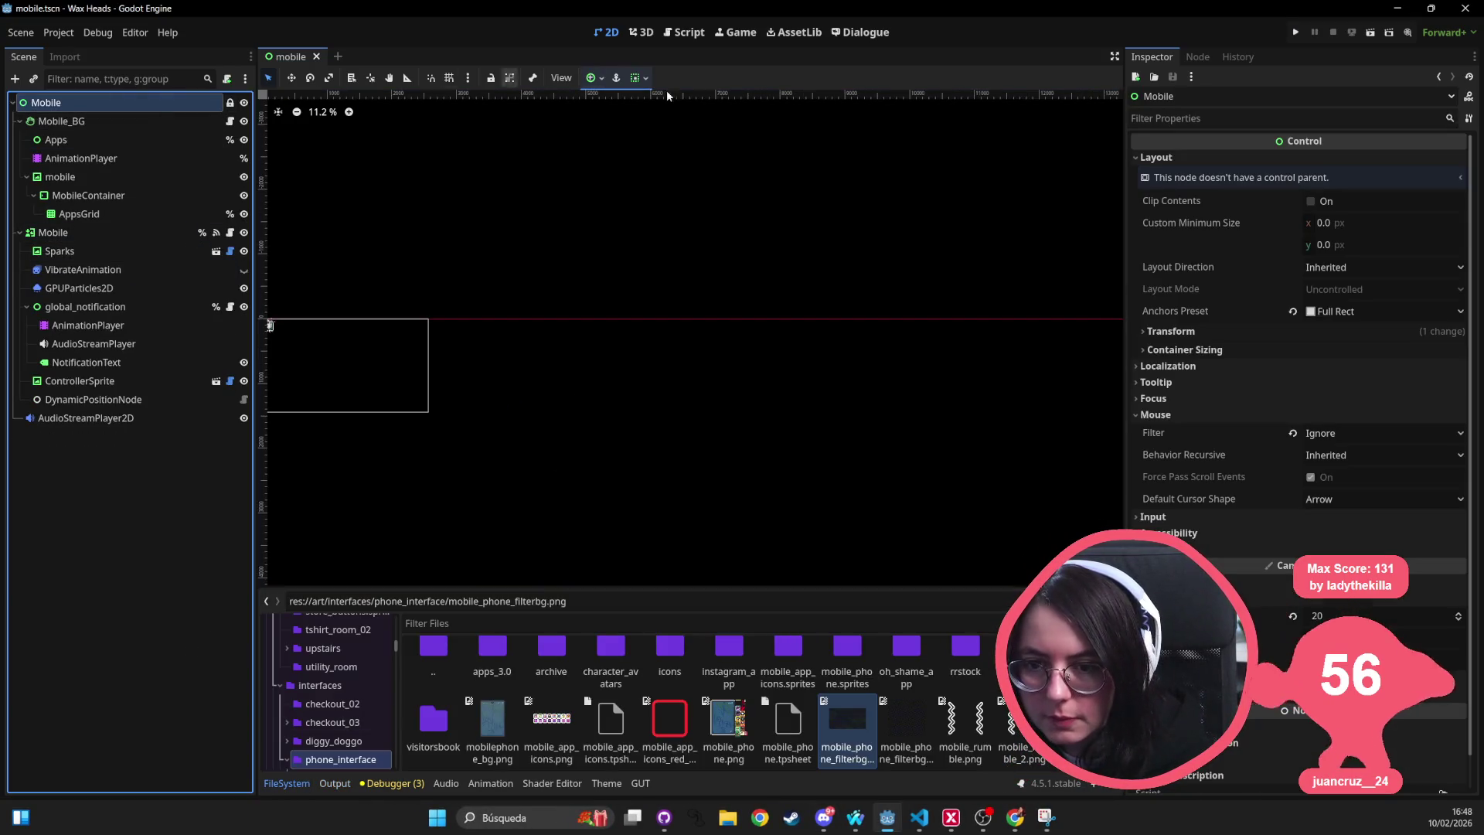
scroll(433, 271, down, 1)
drag(448, 266, 504, 313)
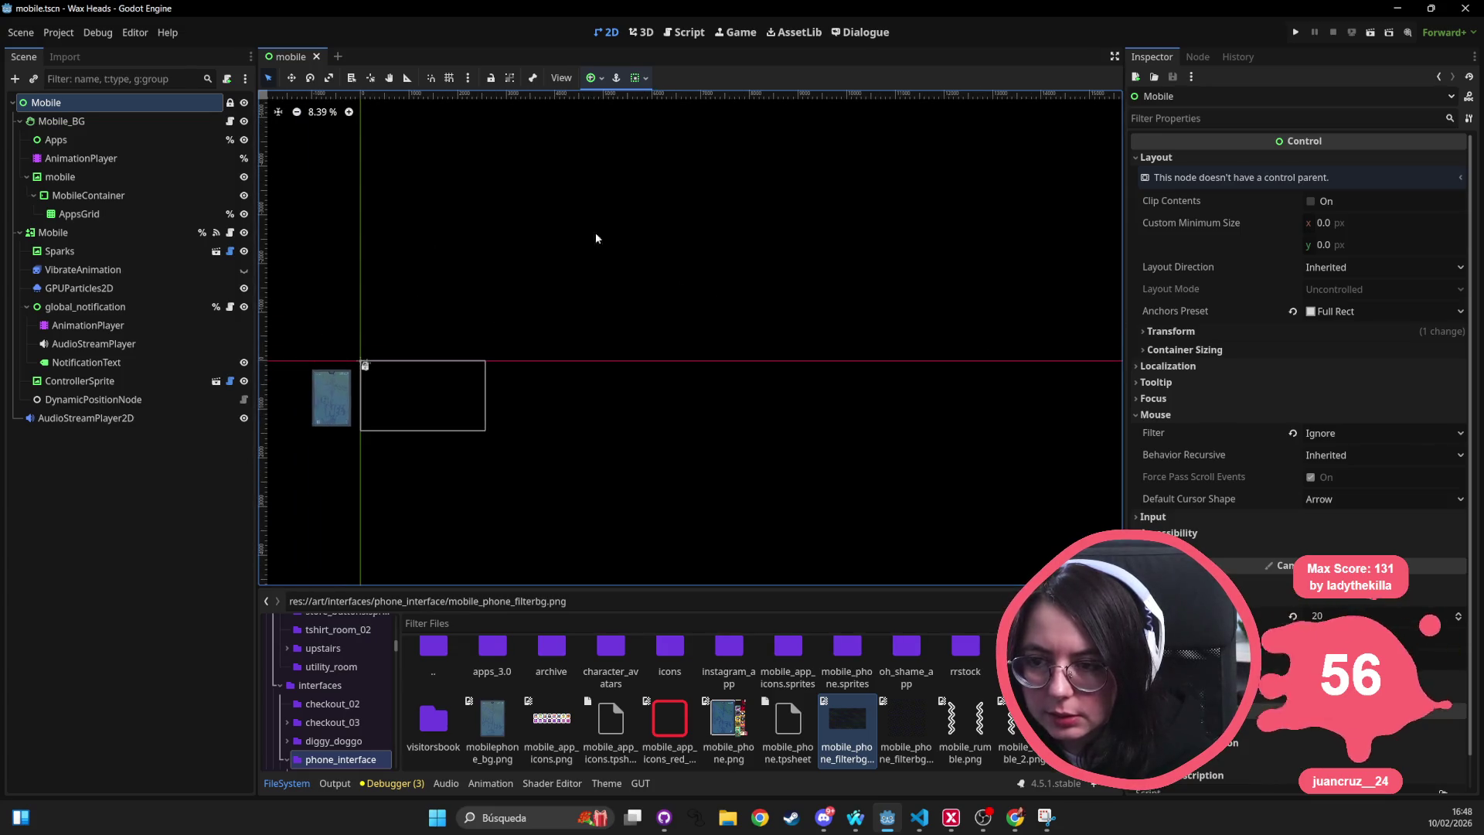
key(shift+alt+o)
text(main_)
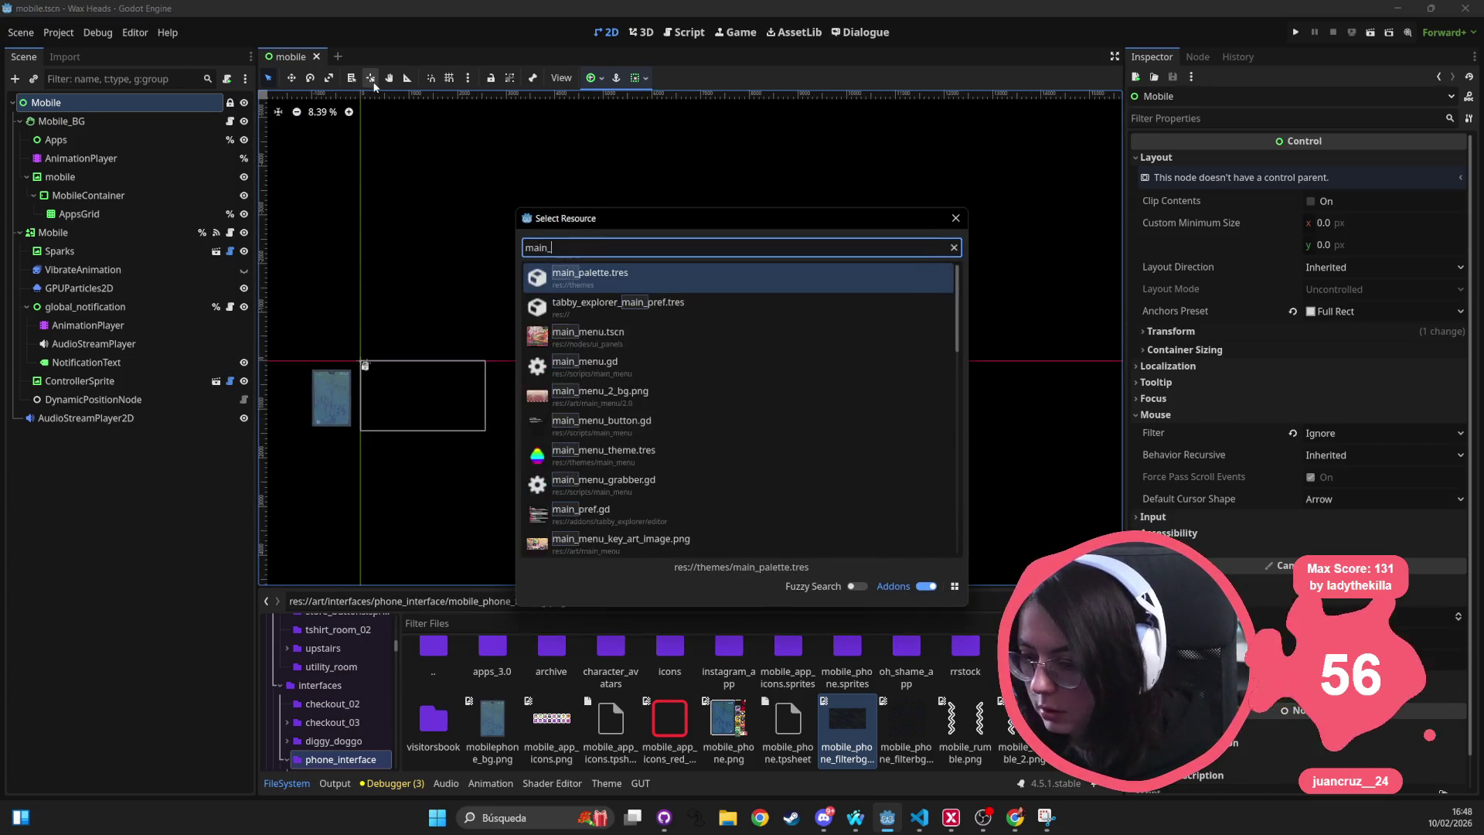
text(menu)
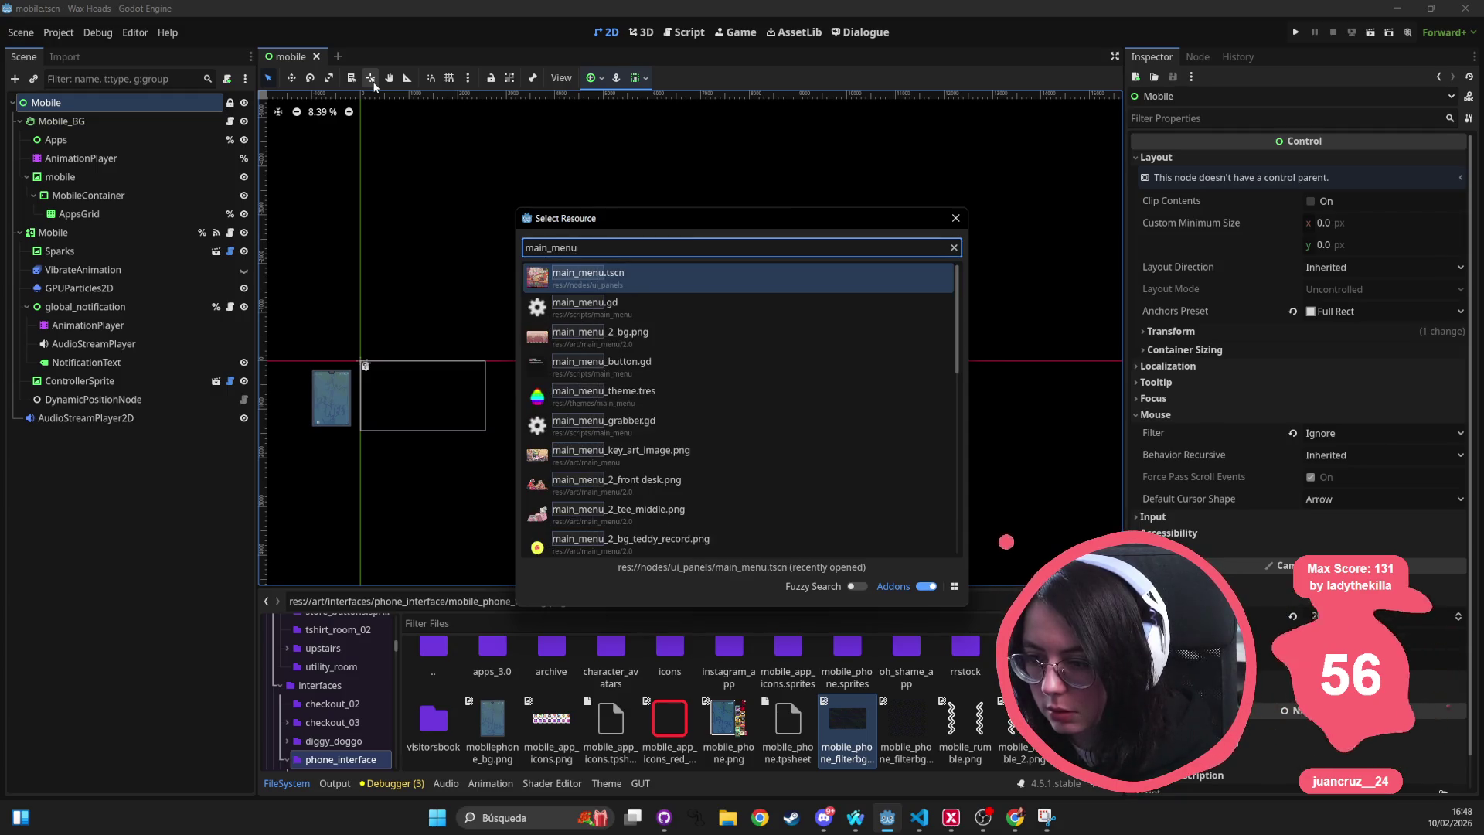
key(Return)
Select the New Game button and open the main menu's script.
scroll(447, 313, up, 5)
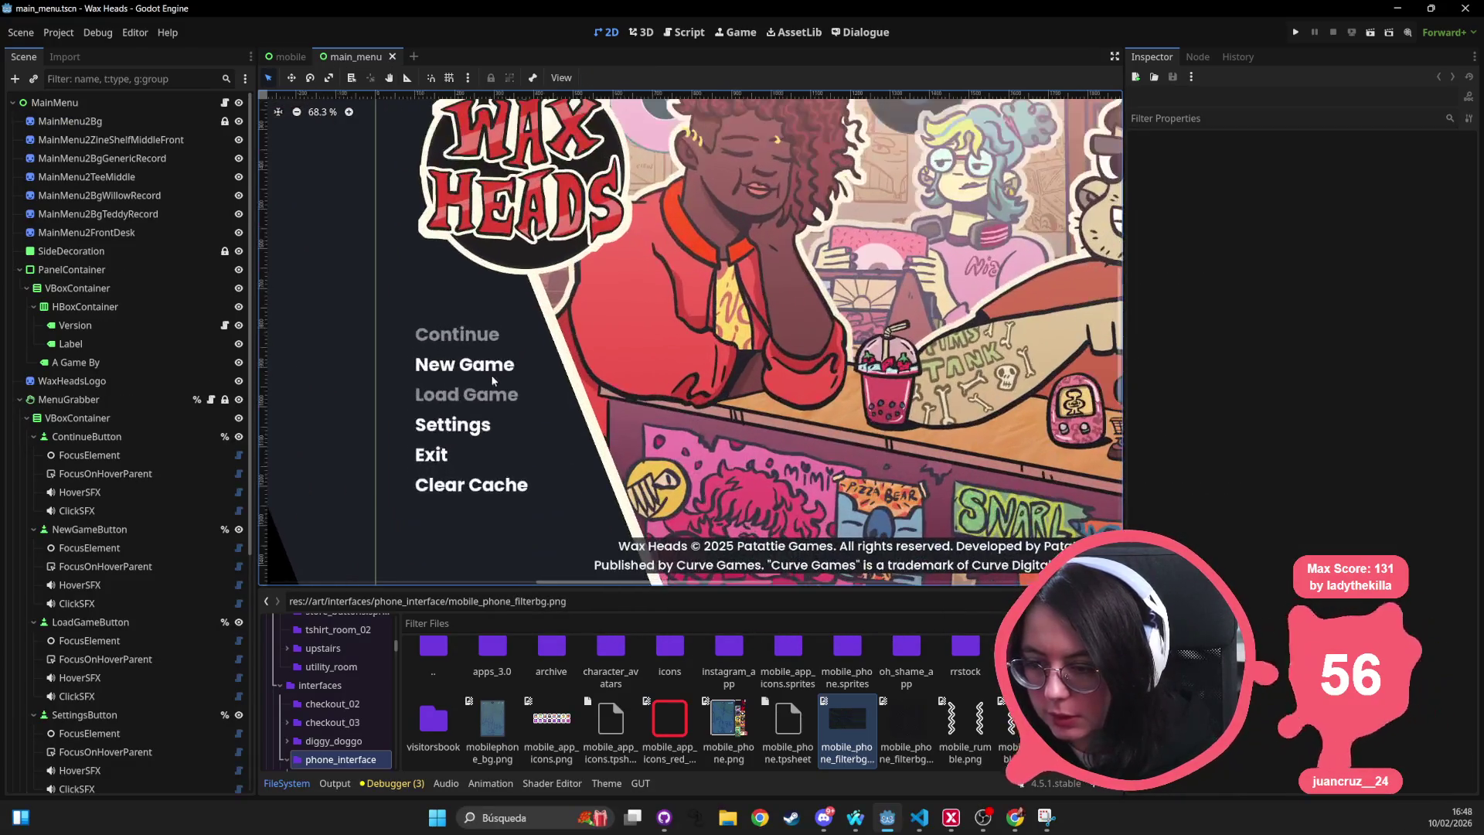
click(479, 367)
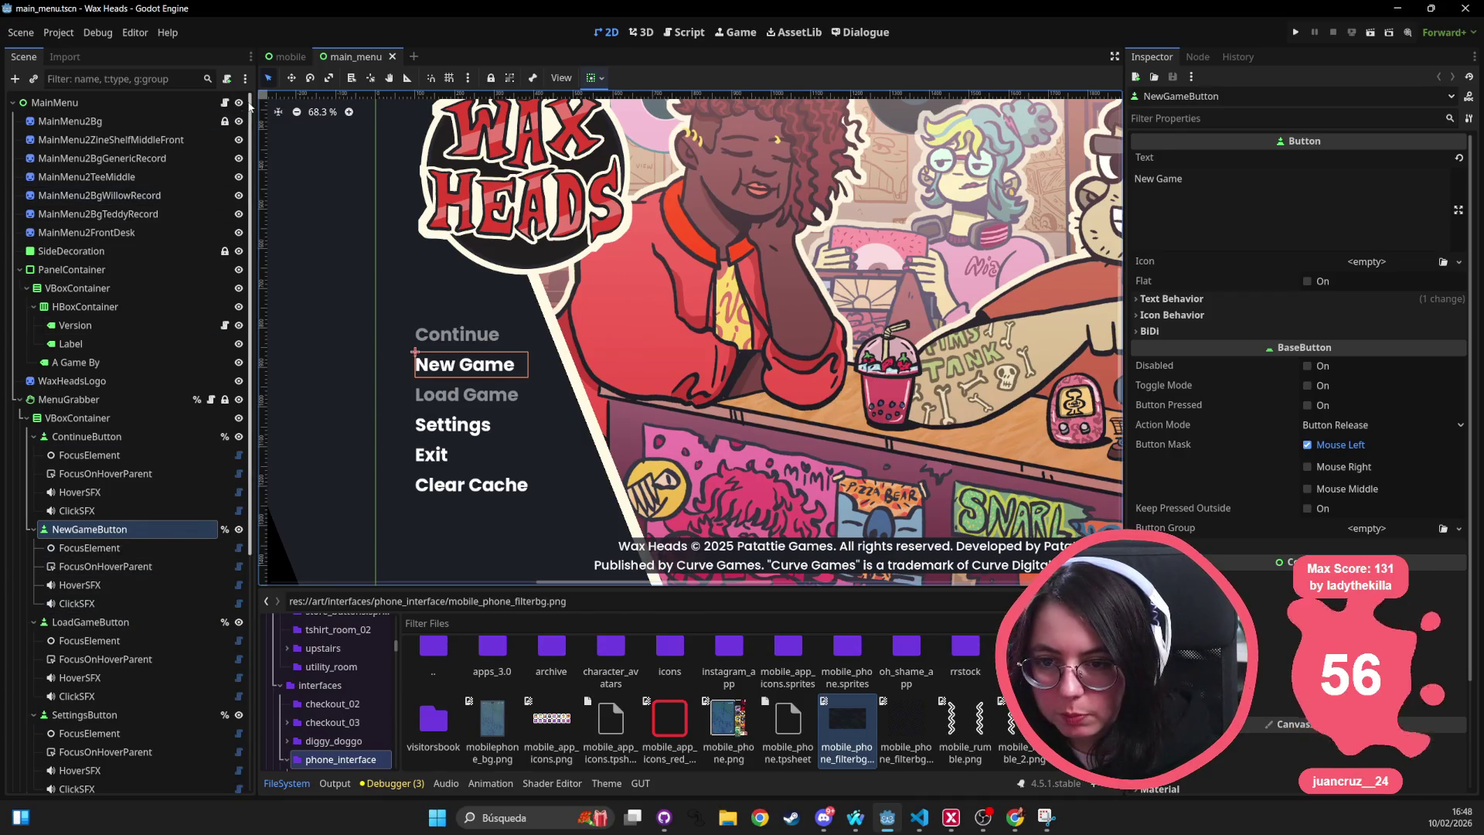
click(224, 102)
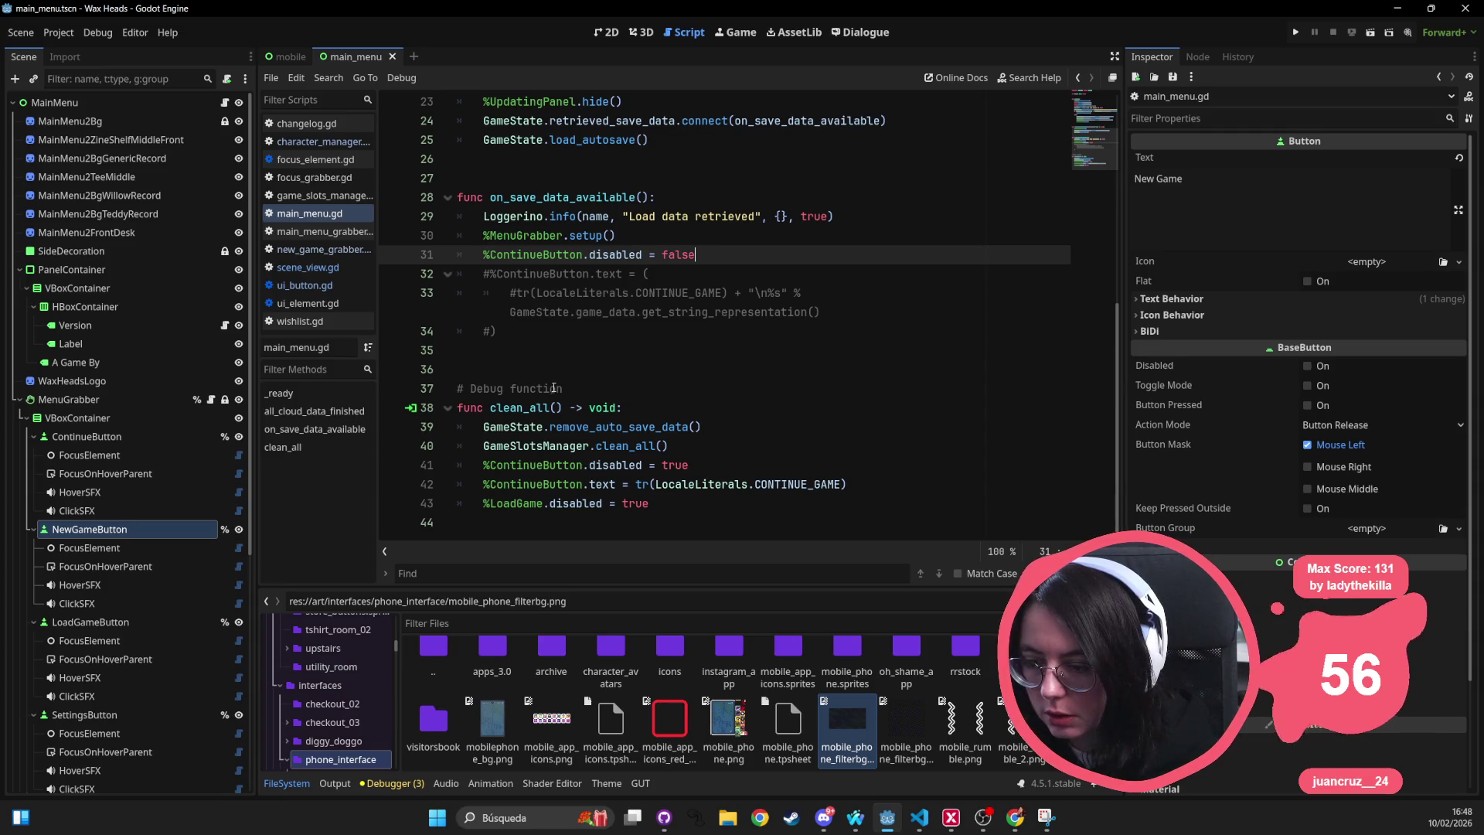
scroll(553, 392, up, 3)
scroll(612, 254, up, 2)
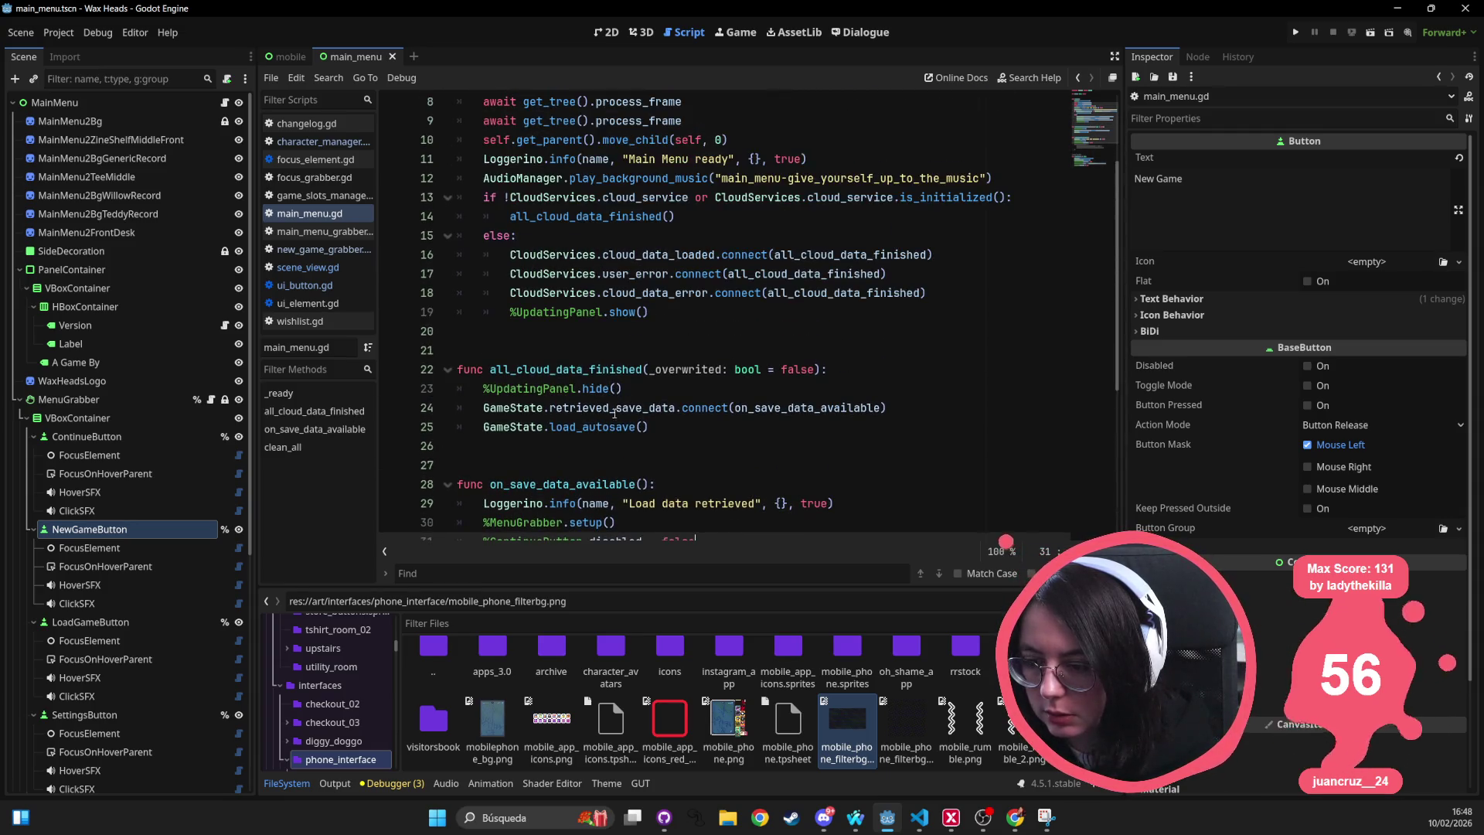
scroll(624, 412, down, 2)
click(641, 357)
Switch to main_menu_grabber.gd and select %NewGameGrabber.show_panel() on line 33.
key(ctrl+f)
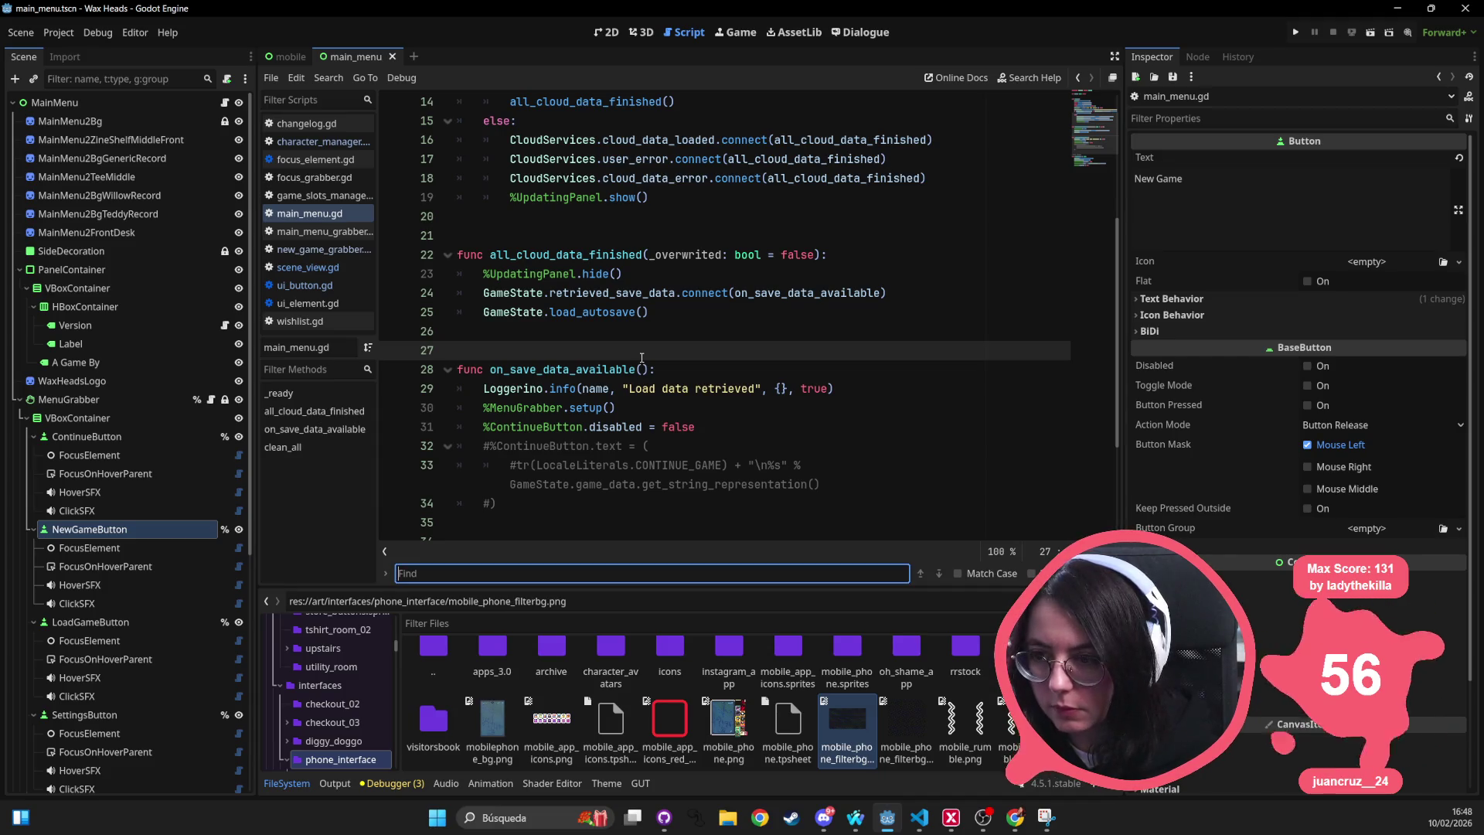
text(new)
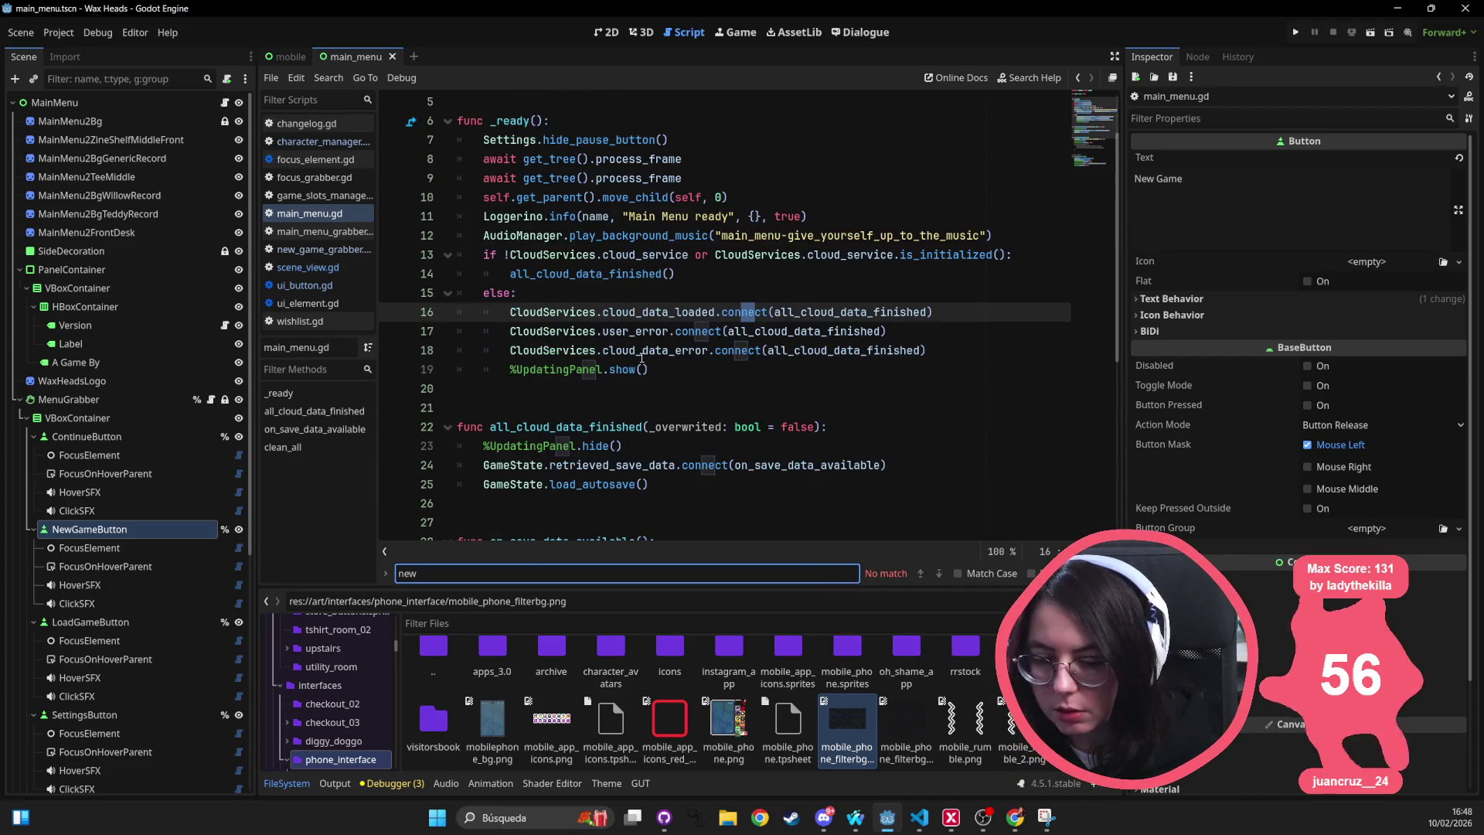
click(211, 399)
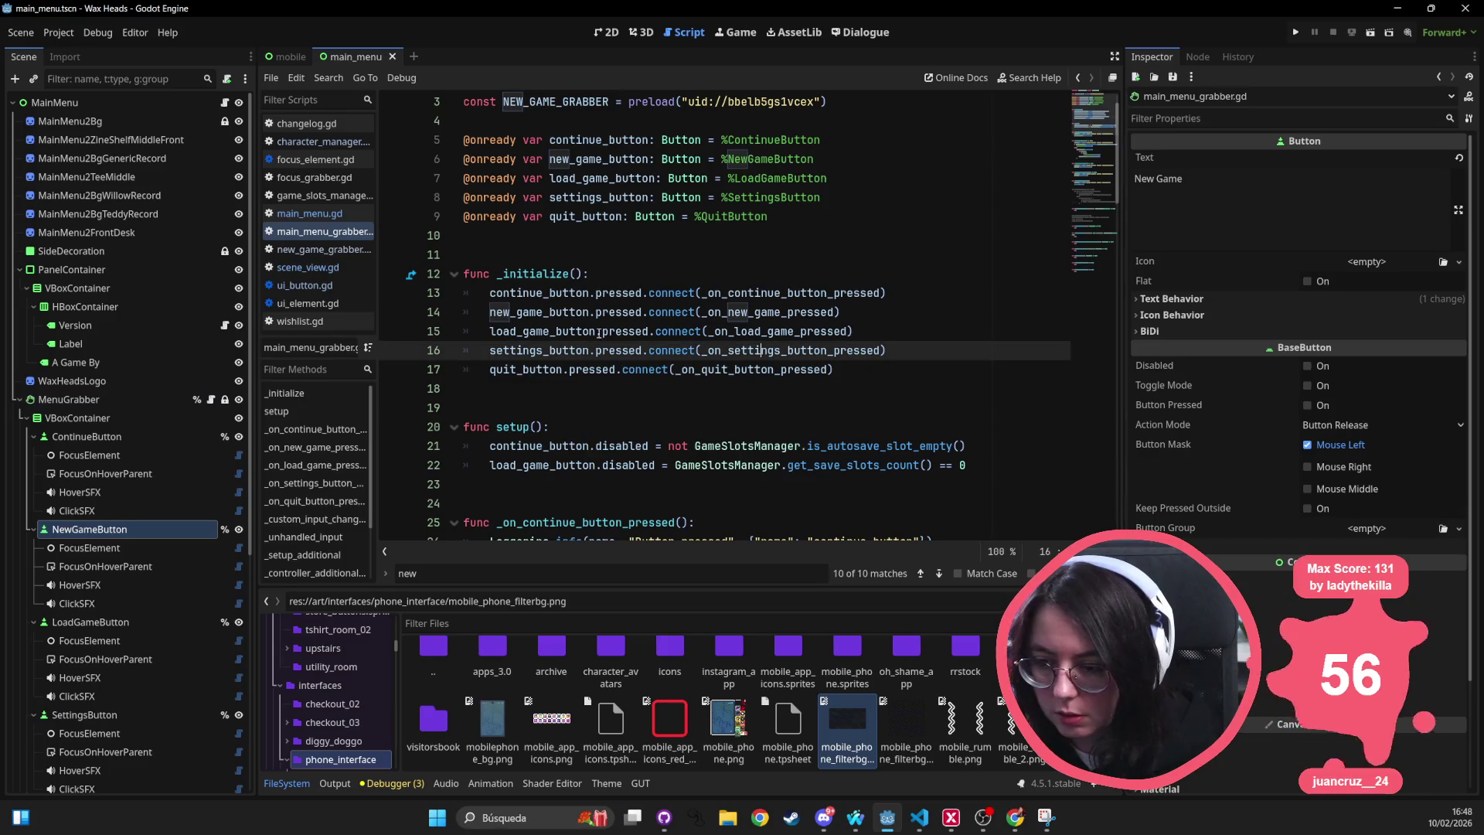
key(ctrl+f)
text(bew)
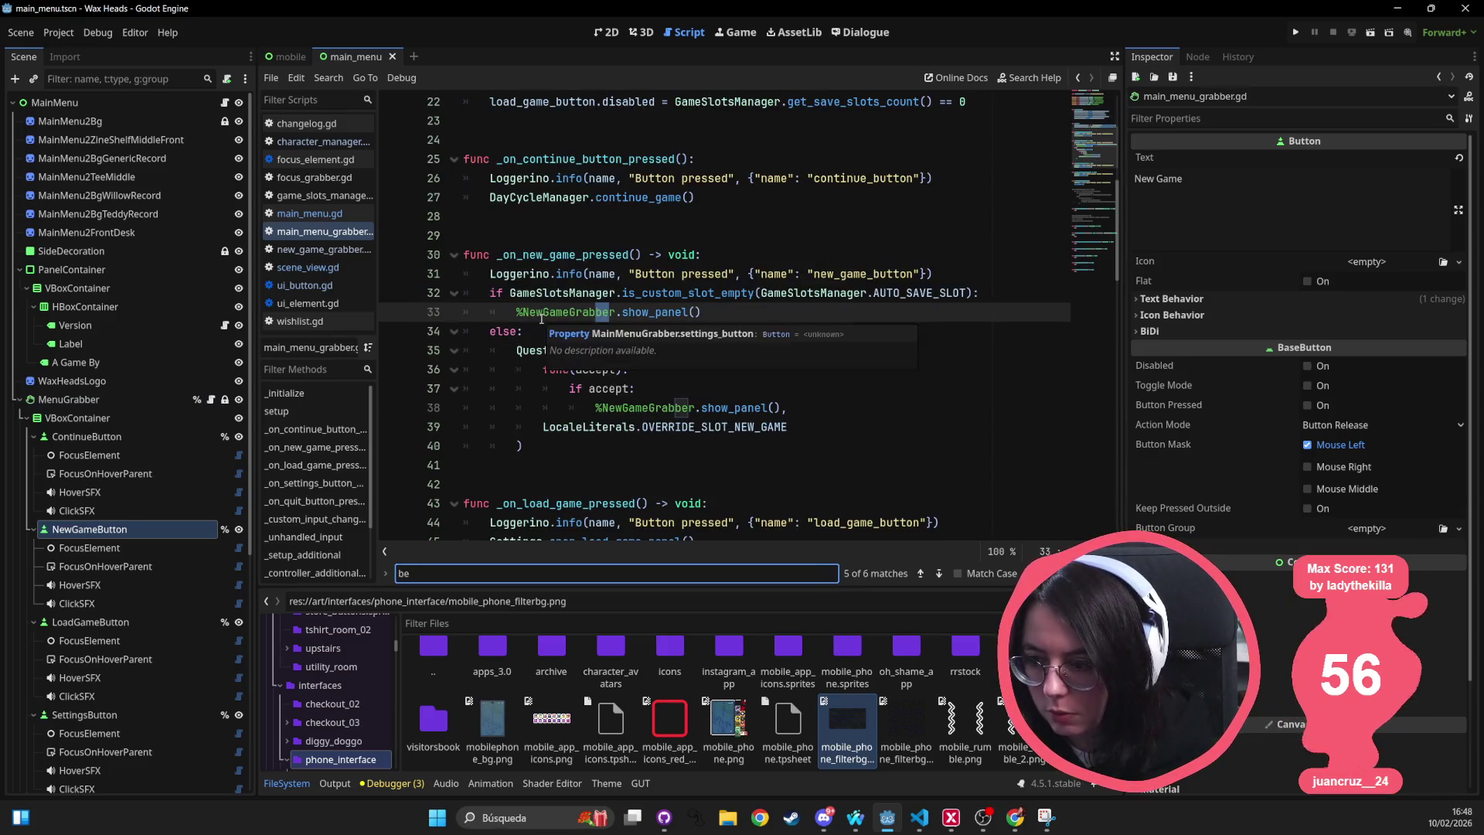
key(BackSpace)
key(BackSpace)
key(BackSpace)
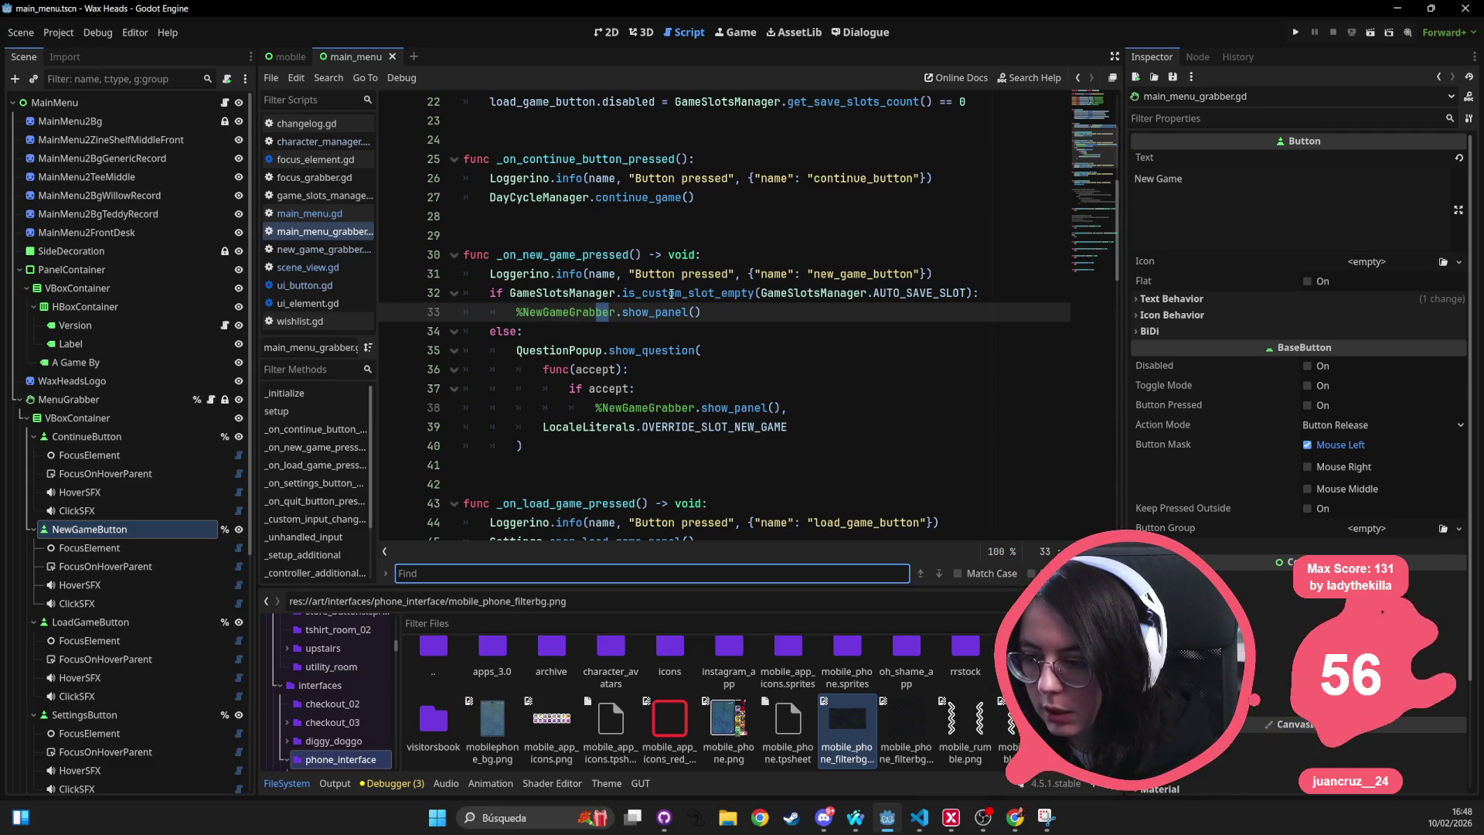
double_click(718, 294)
double_click(925, 292)
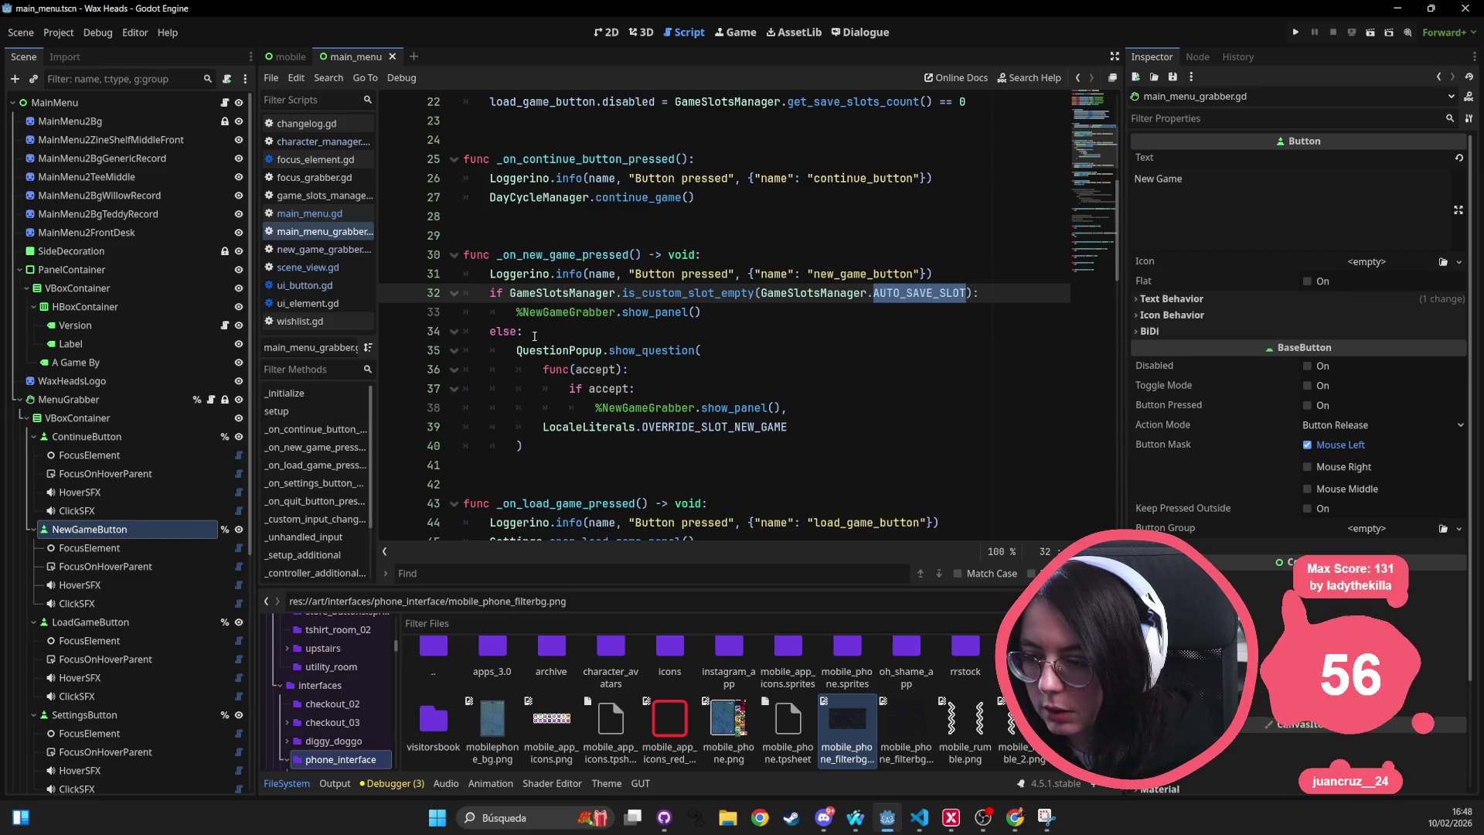
drag(514, 320, 761, 321)
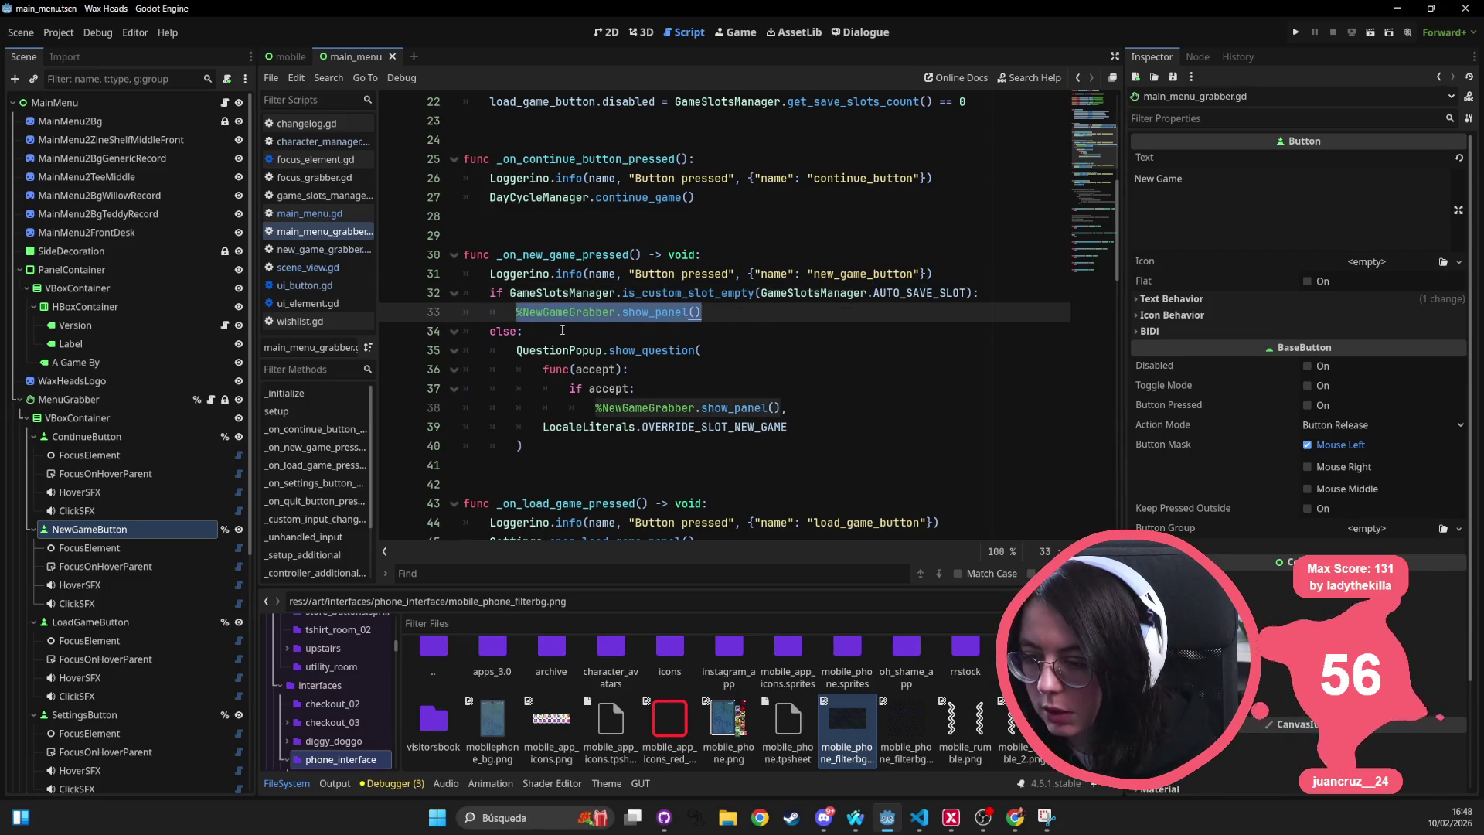
click(666, 623)
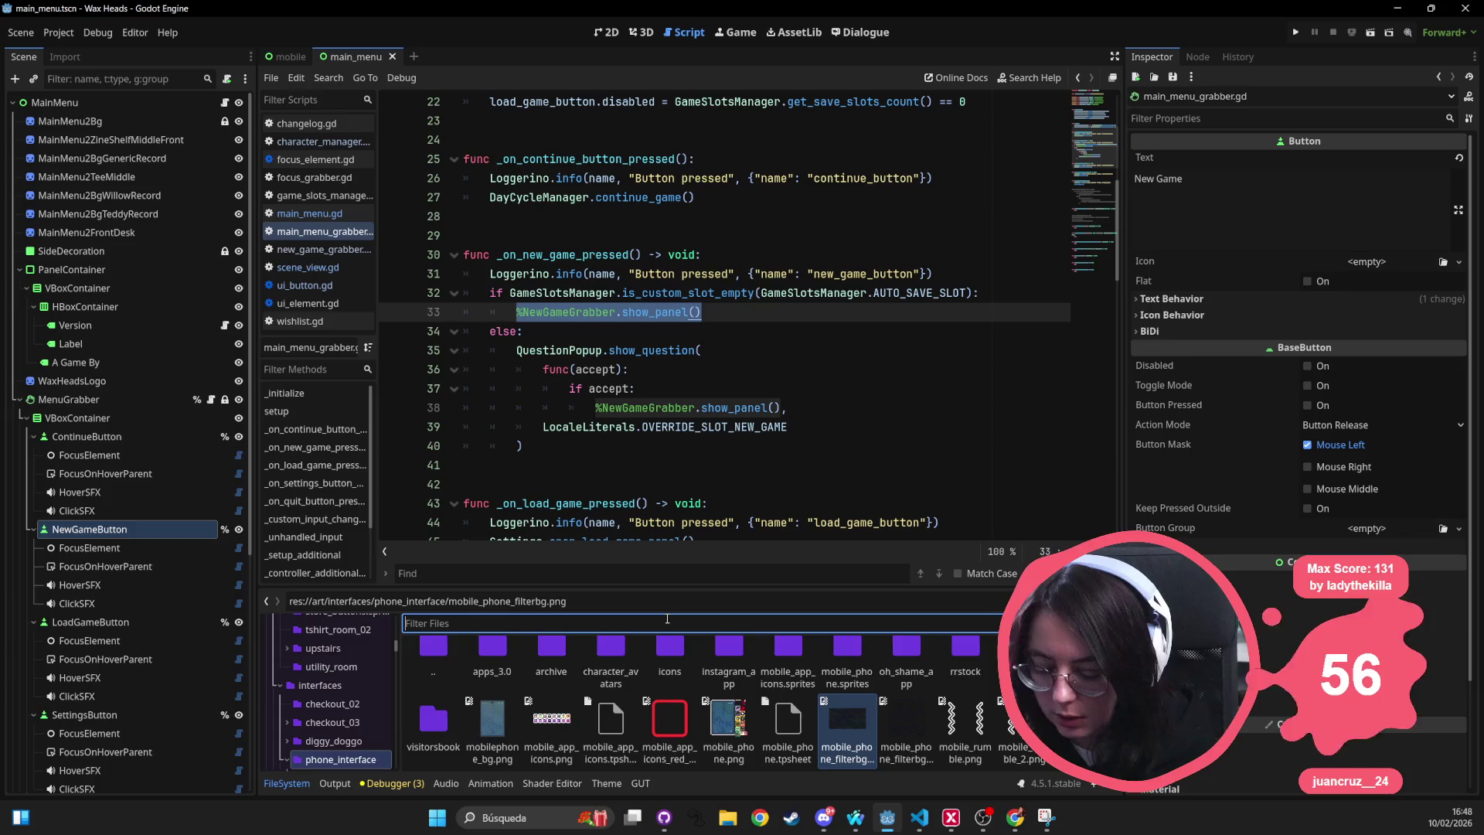
Drag new_game_grabber.tscn into main_menu's Scene dock and zoom to its panel in 2D.
text(new_game)
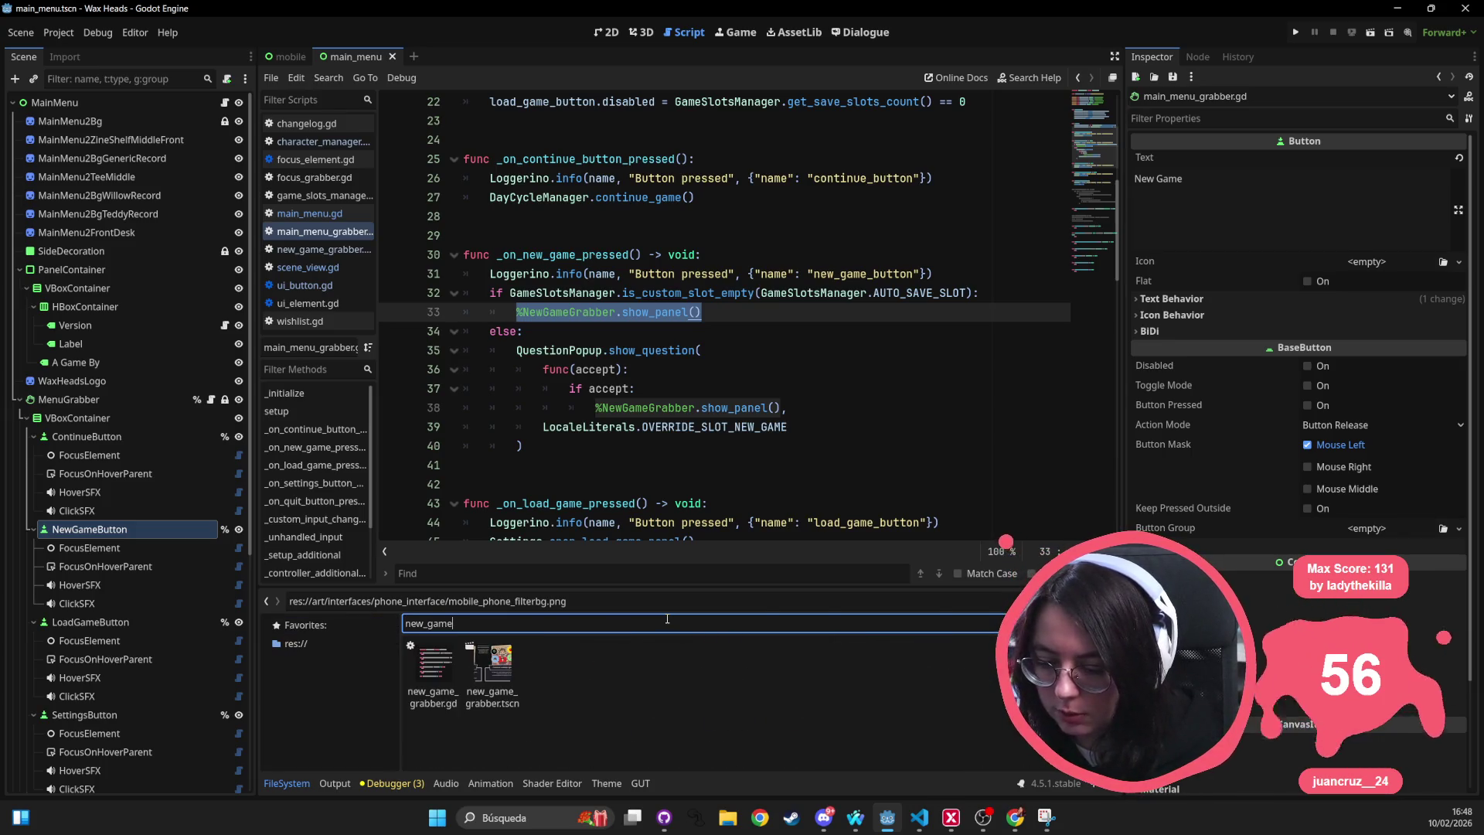
mouse_move(492, 665)
mouse_down()
mouse_move(70, 183)
mouse_move(78, 113)
mouse_move(31, 101)
mouse_up()
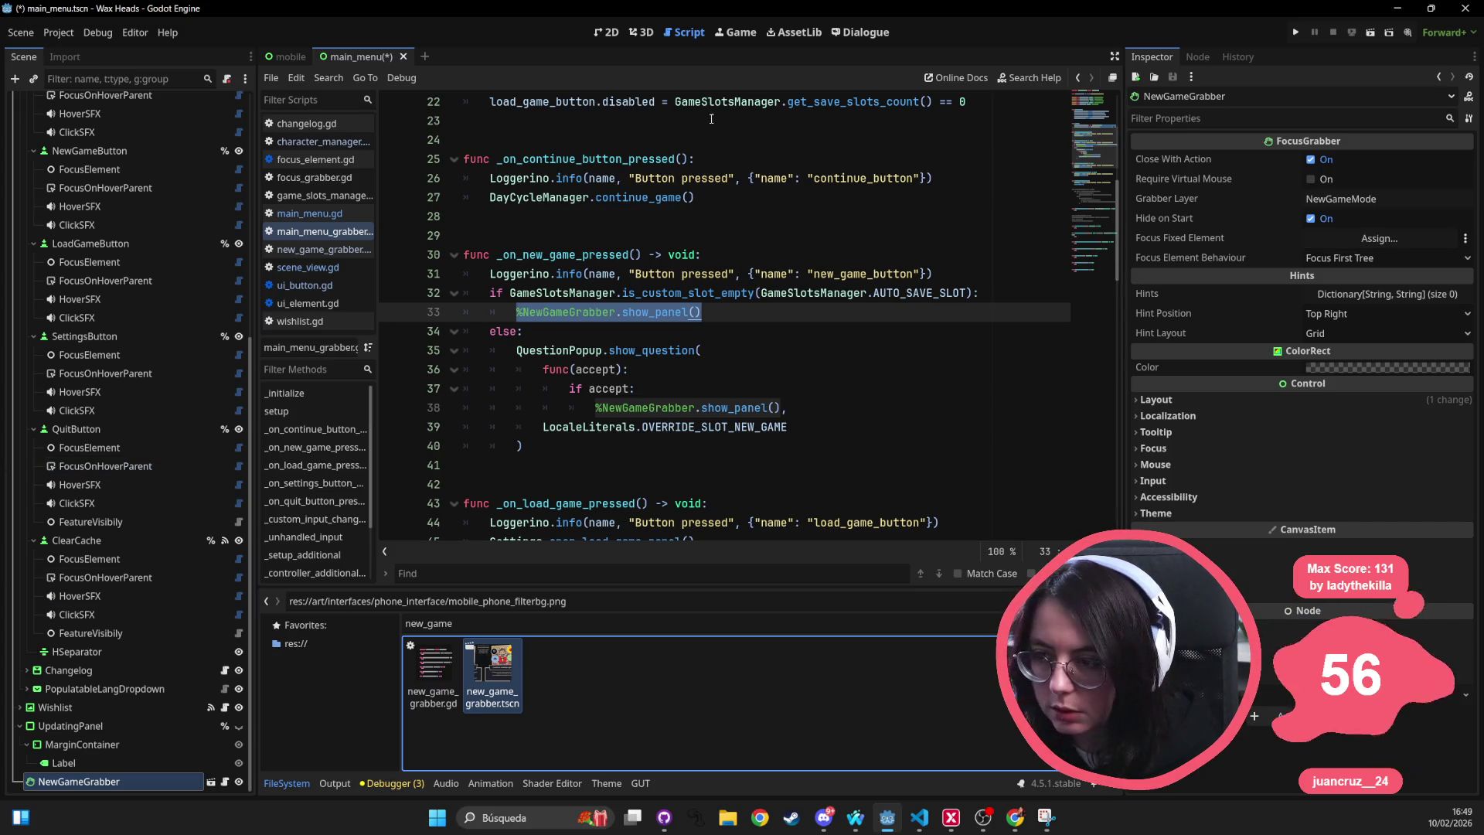
click(609, 32)
scroll(674, 247, down, 5)
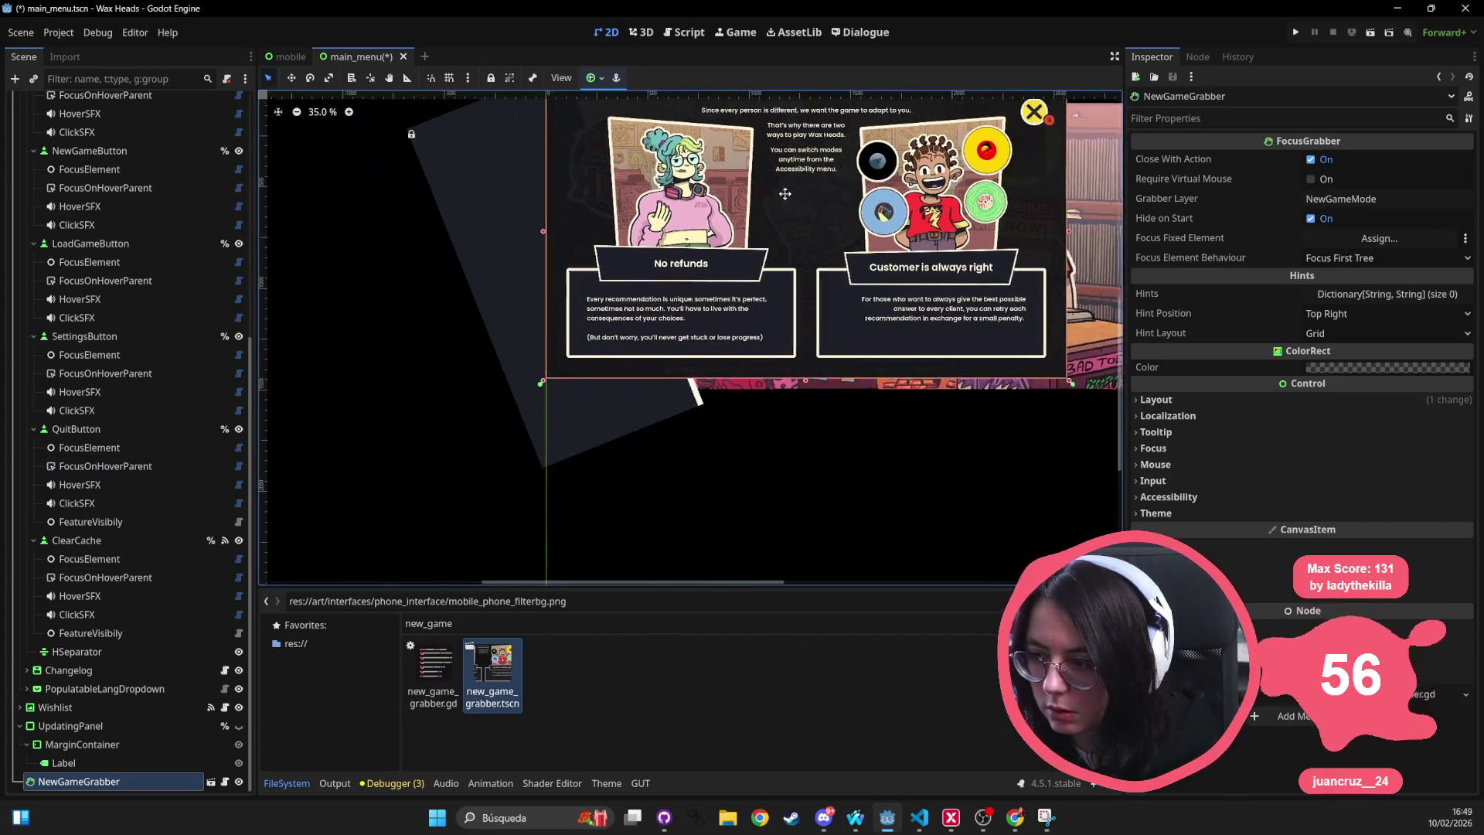
scroll(674, 248, up, 2)
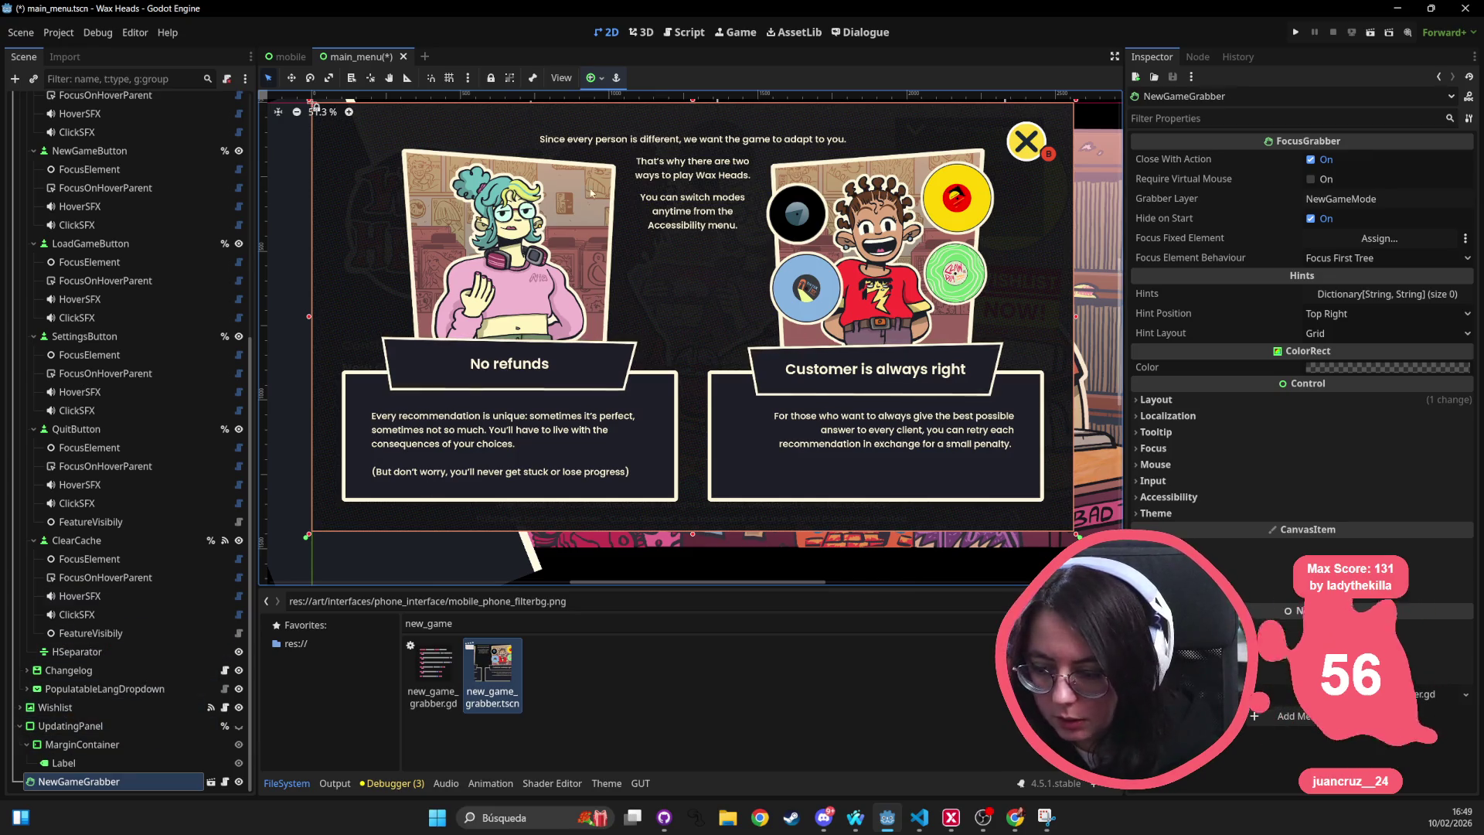
Save the main menu scene and run the game with F5 to test it.
right_click(109, 779)
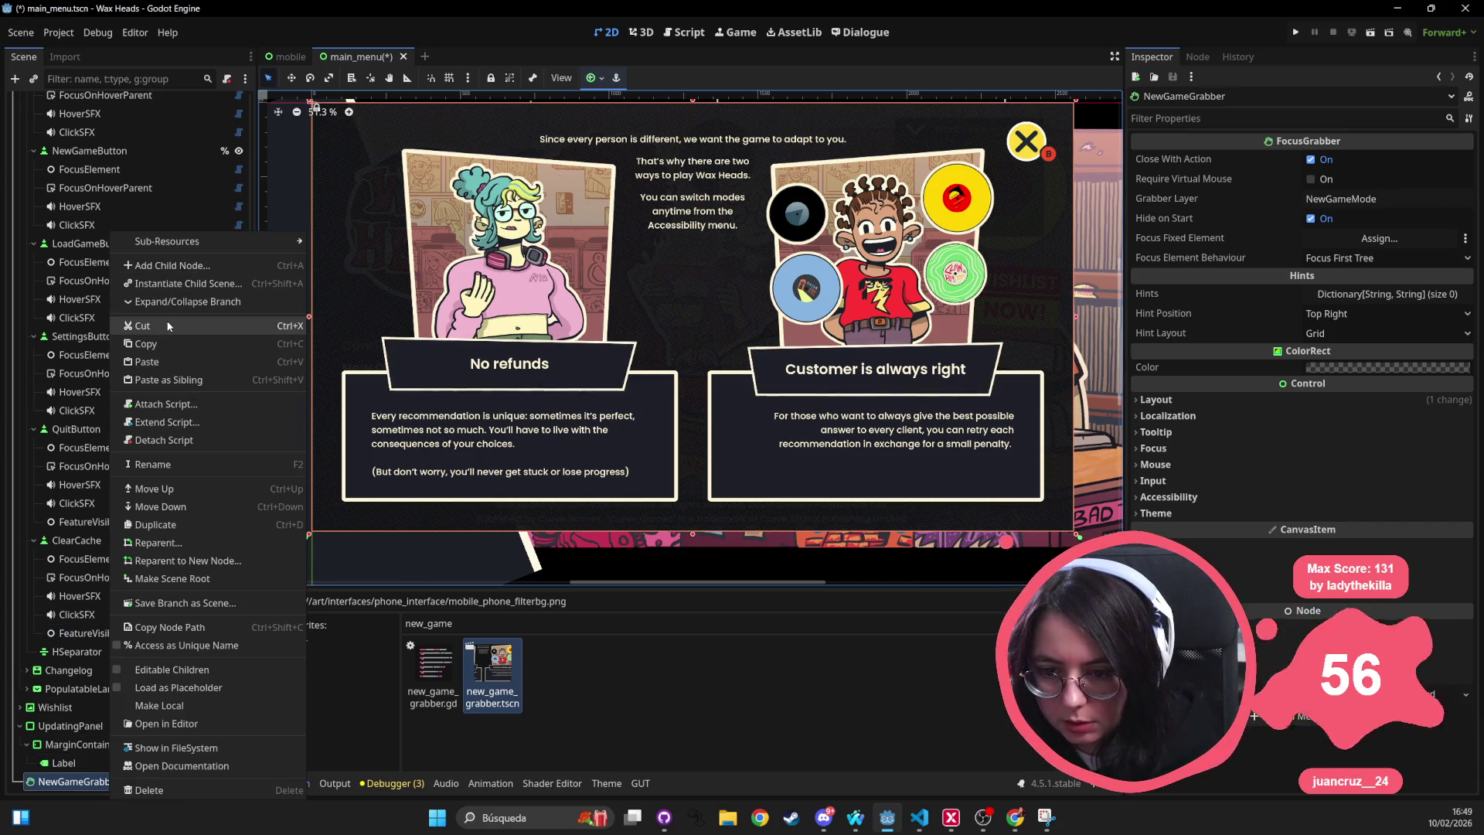
click(170, 627)
key(ctrl+s)
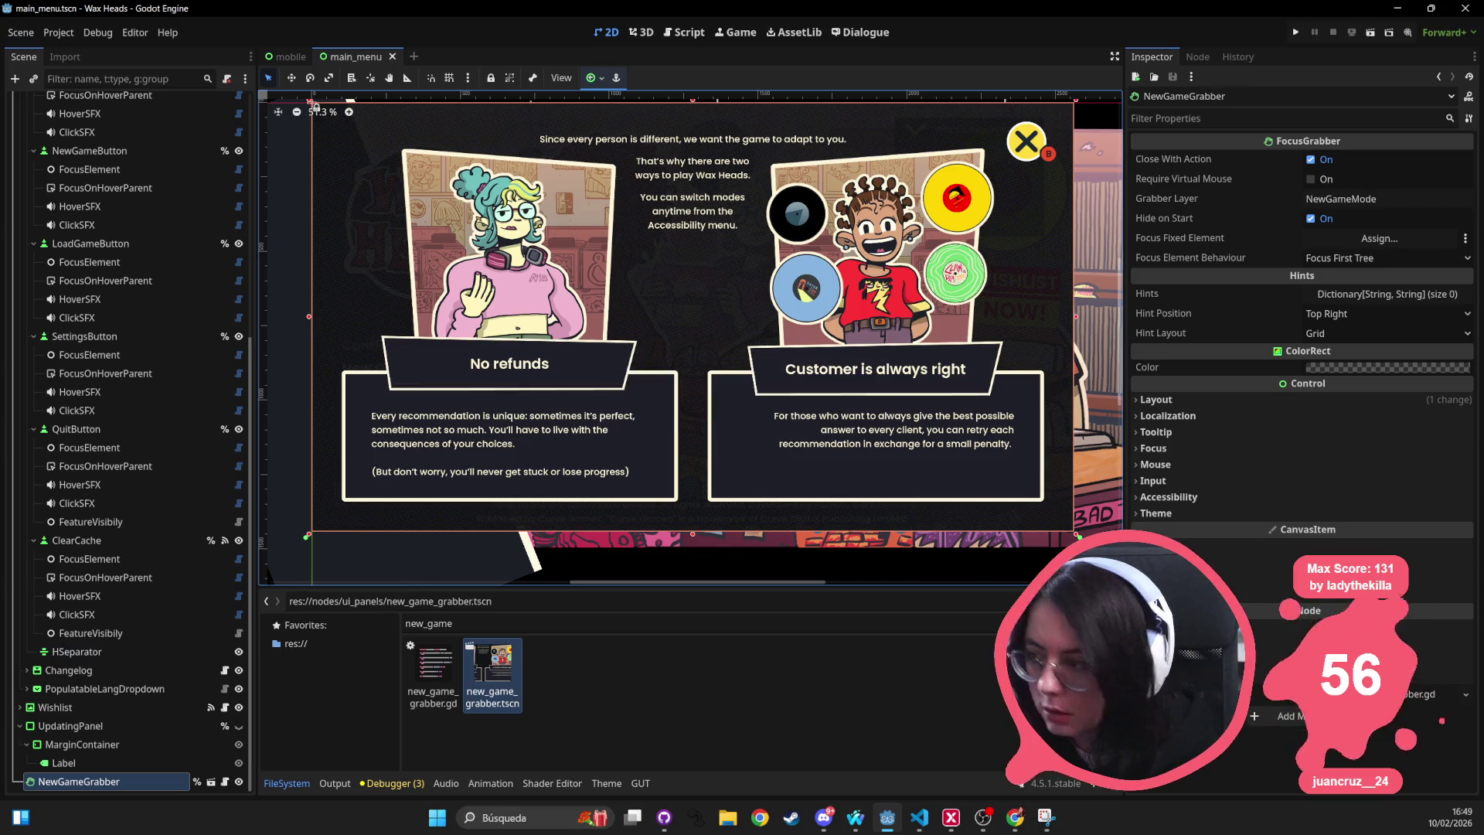
key(F5)
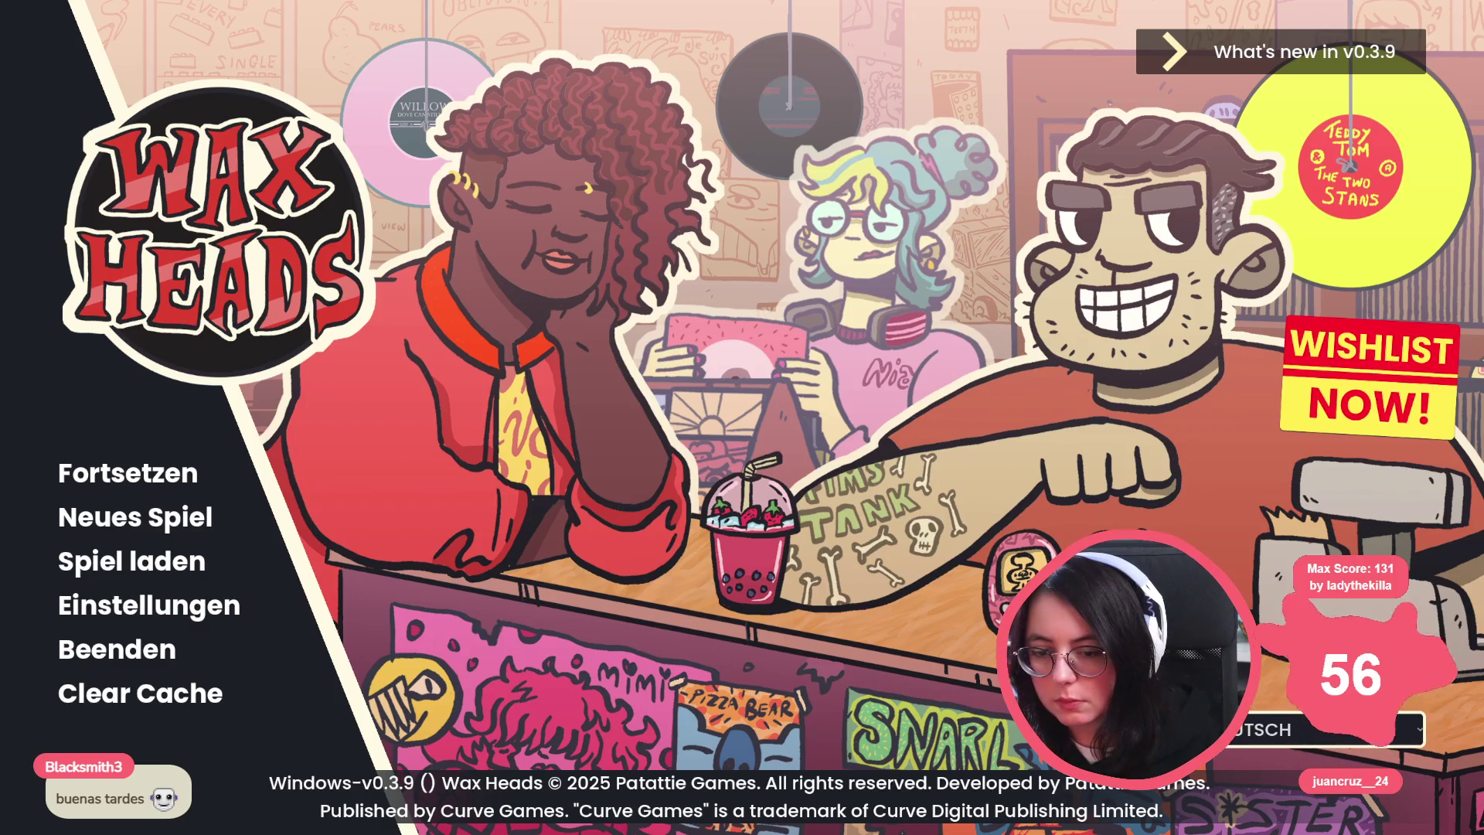
In the running game, try continuing, then start and confirm a new game before stopping.
click(178, 477)
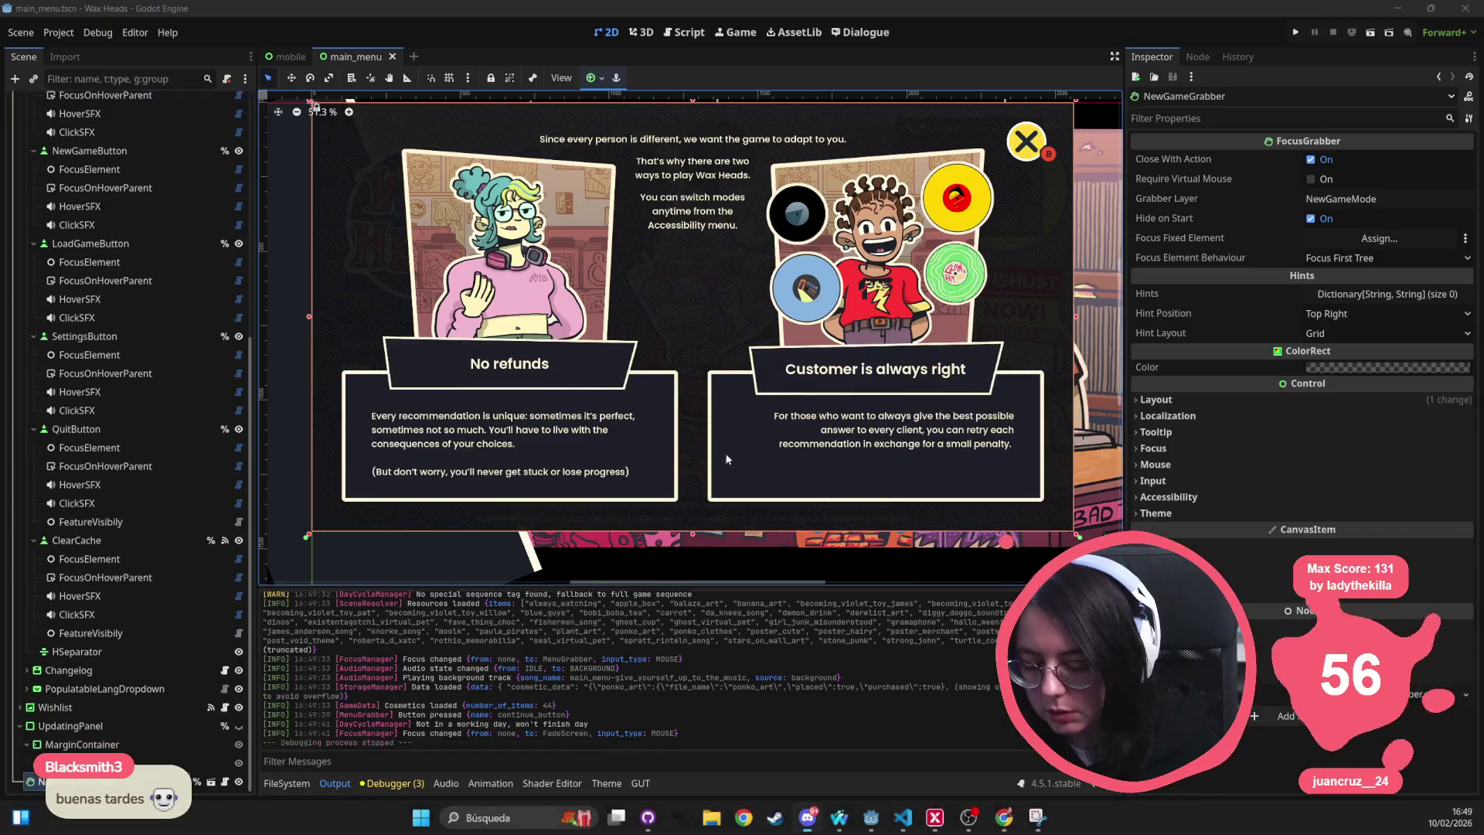
click(1296, 33)
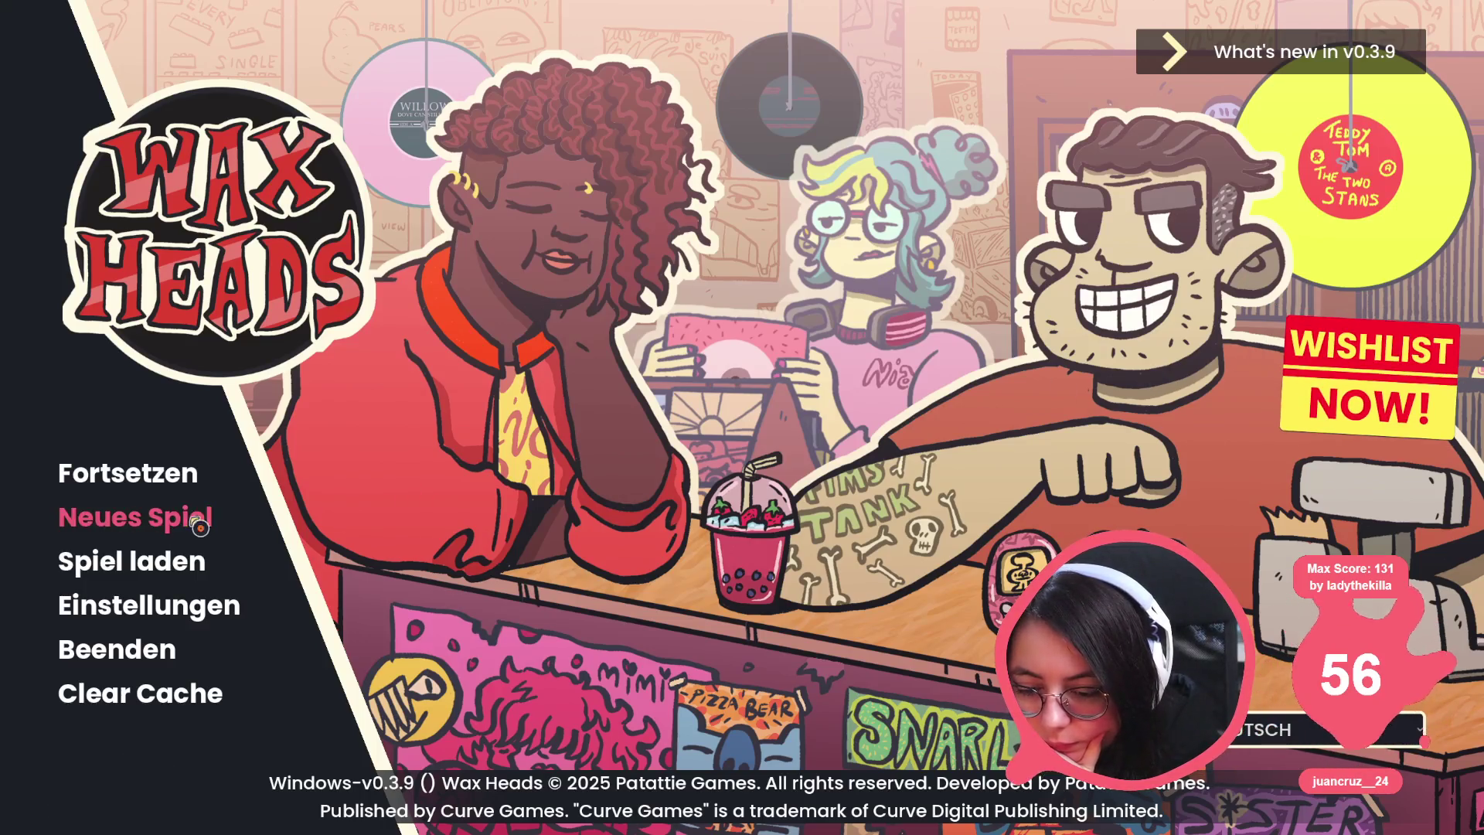
click(200, 527)
click(572, 468)
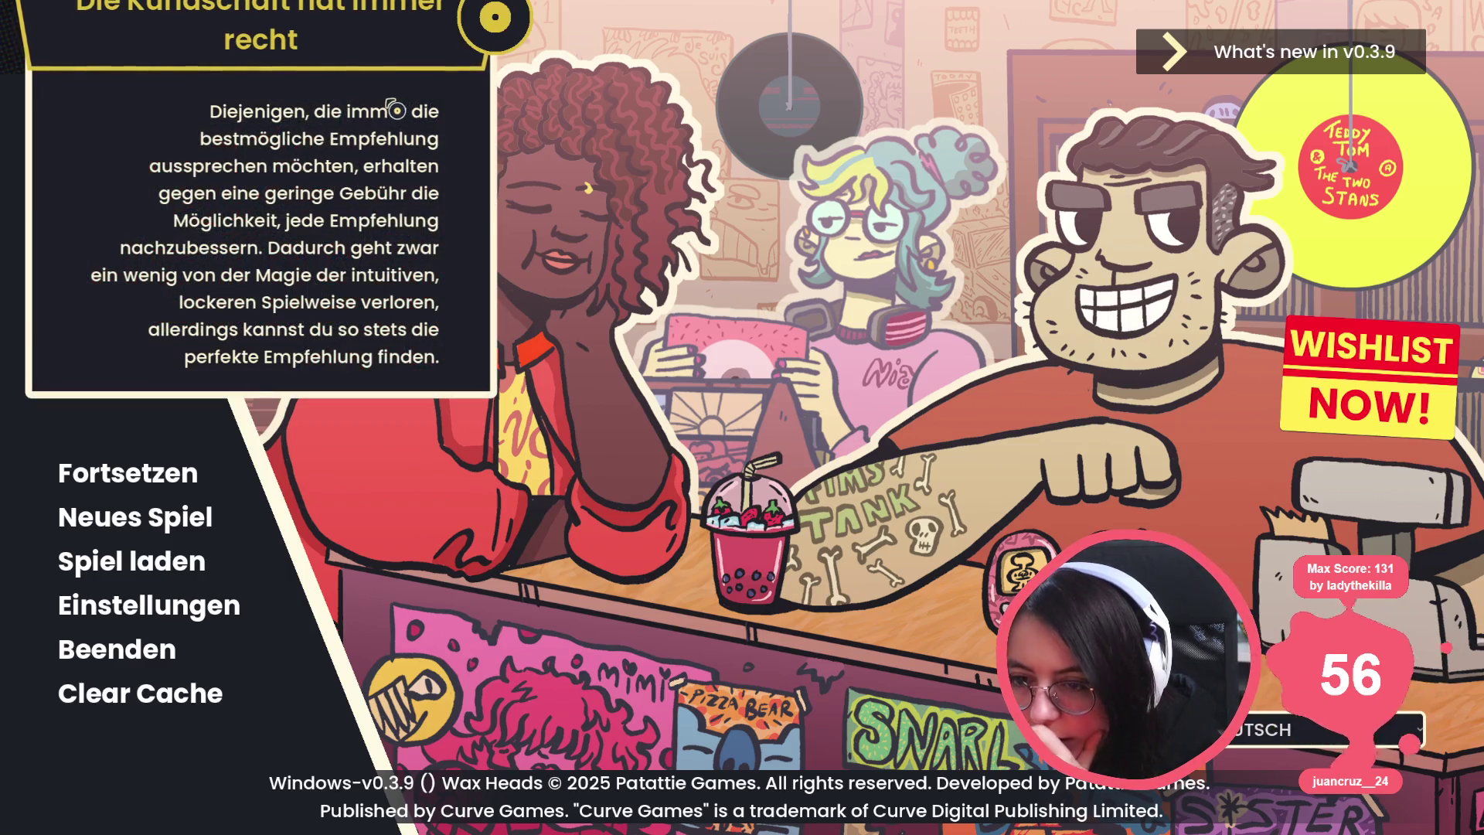
key(F8)
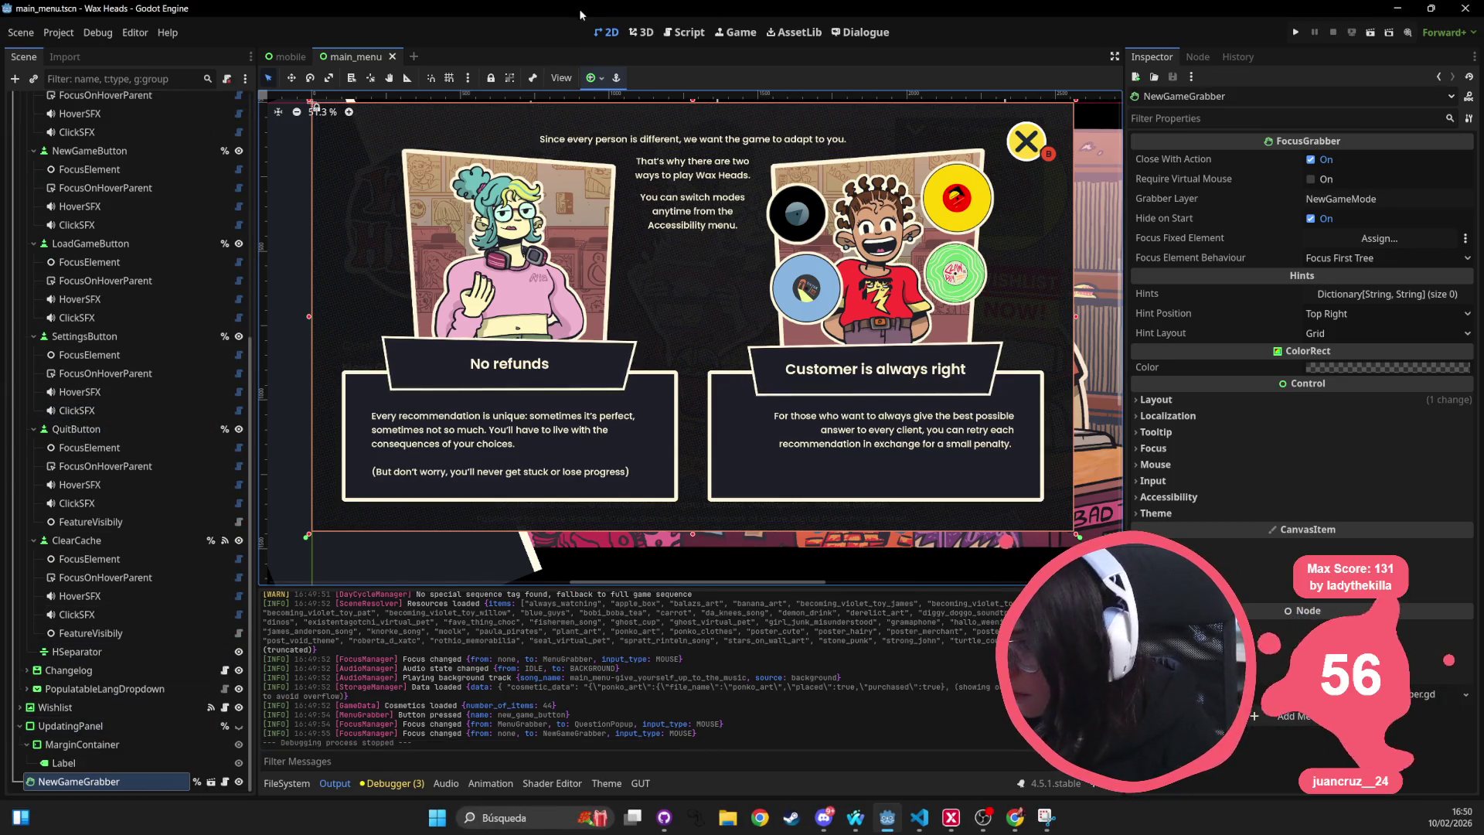
Set the NewGameGrabber panel's anchor preset to Full Rect, save, and run the game again.
click(592, 77)
click(666, 187)
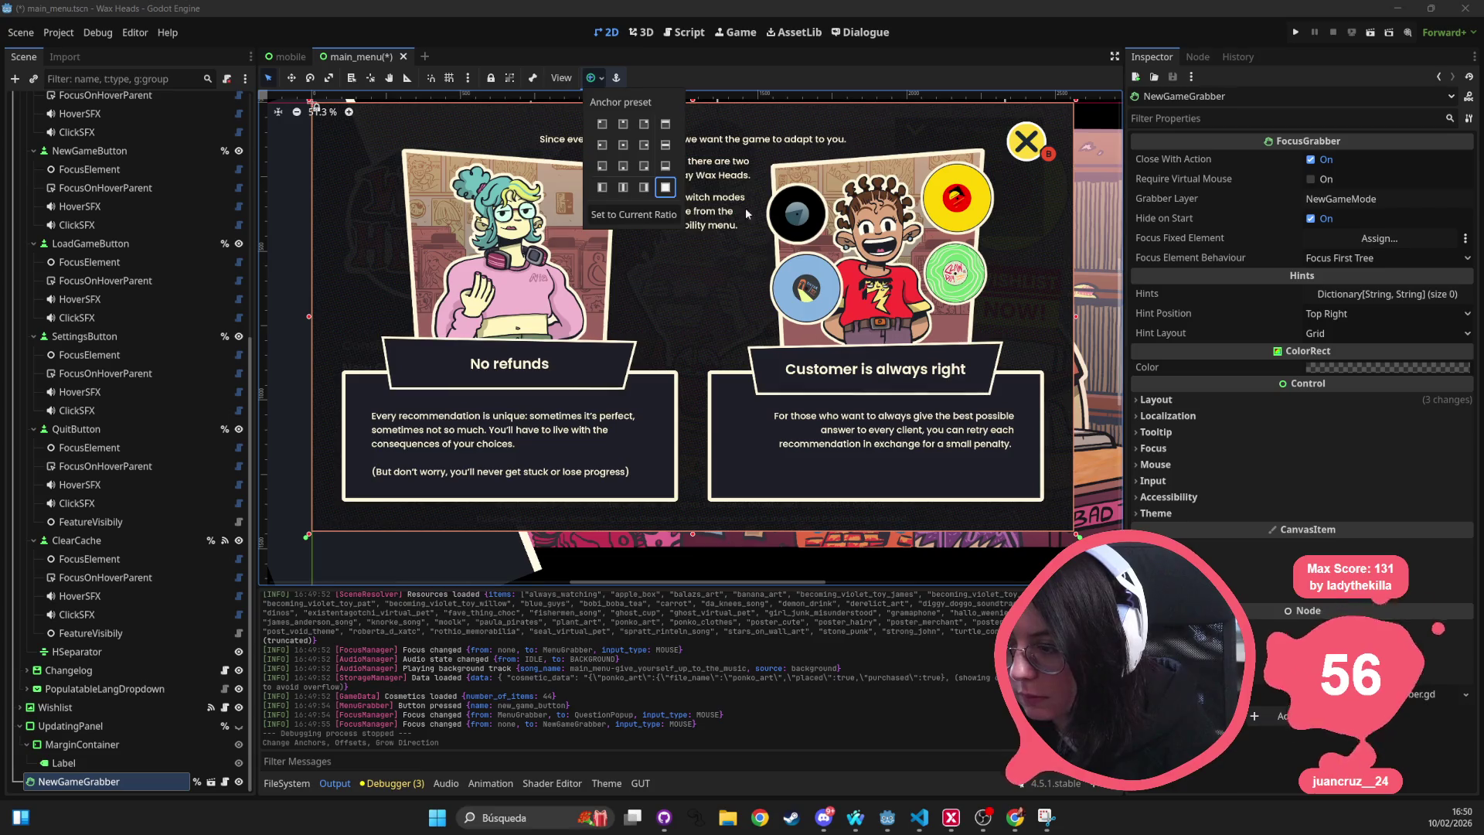
key(ctrl+s)
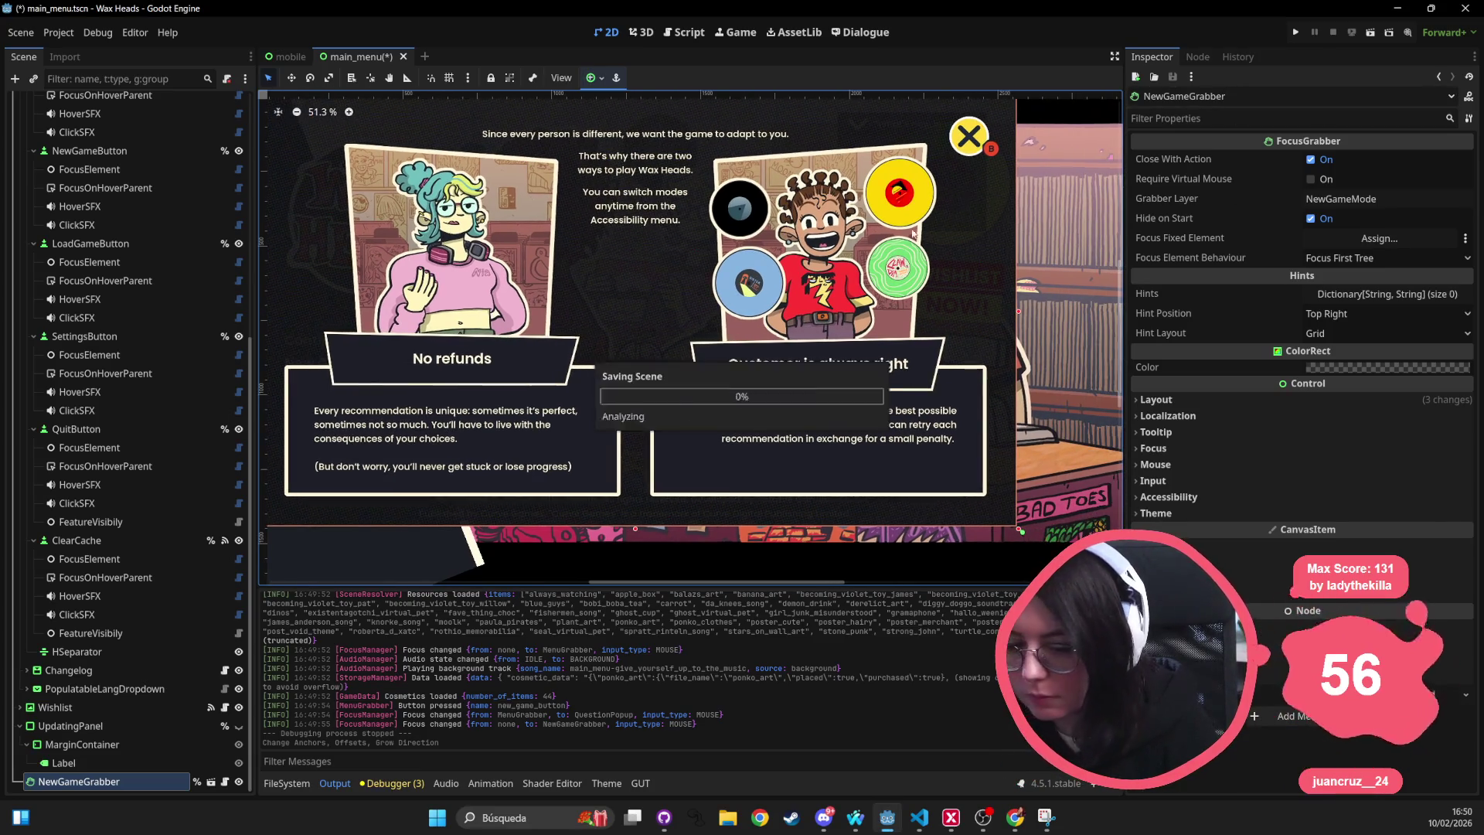
scroll(111, 211, up, 10)
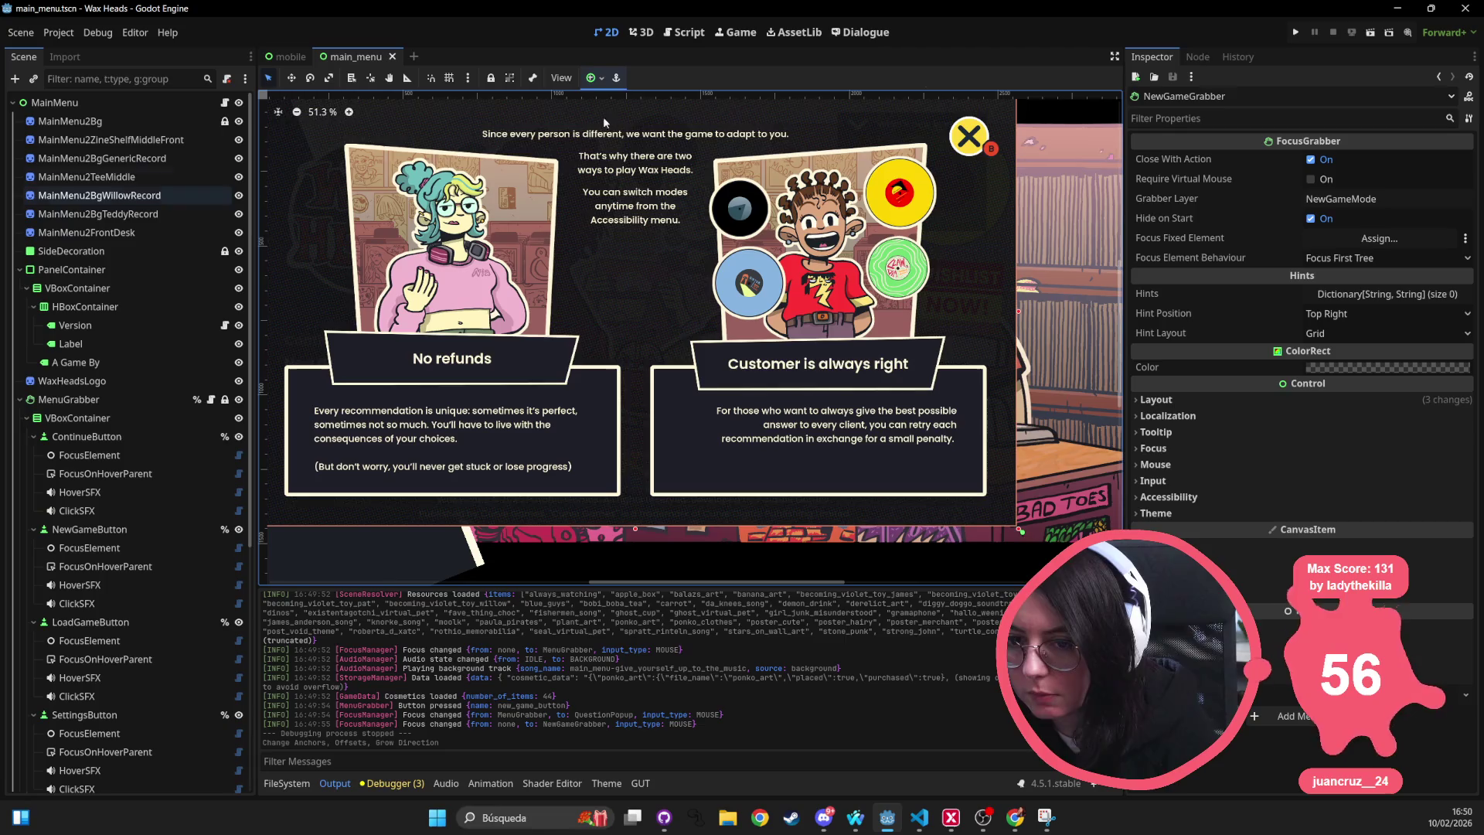
click(1295, 32)
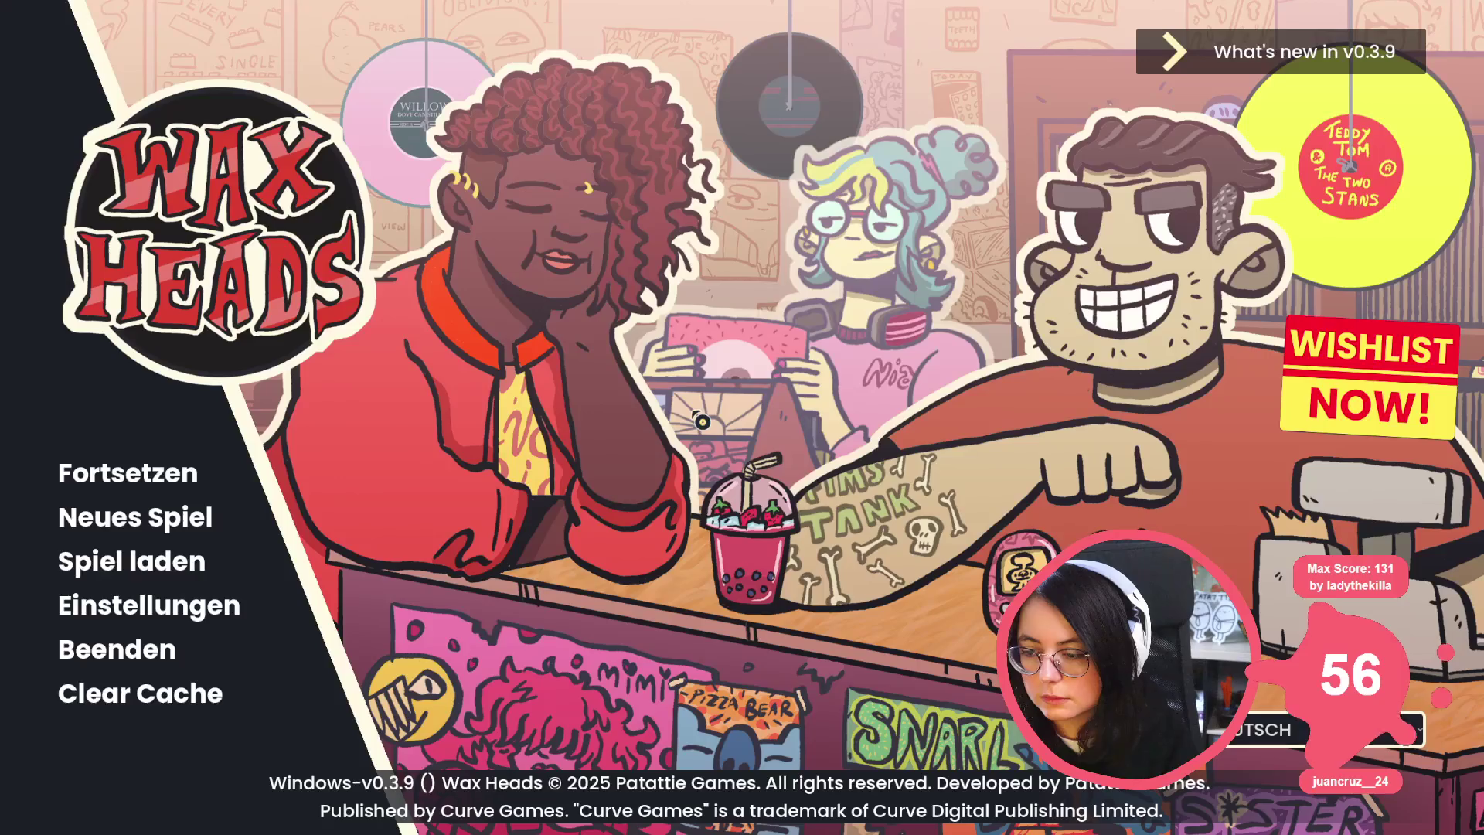
click(142, 528)
click(613, 457)
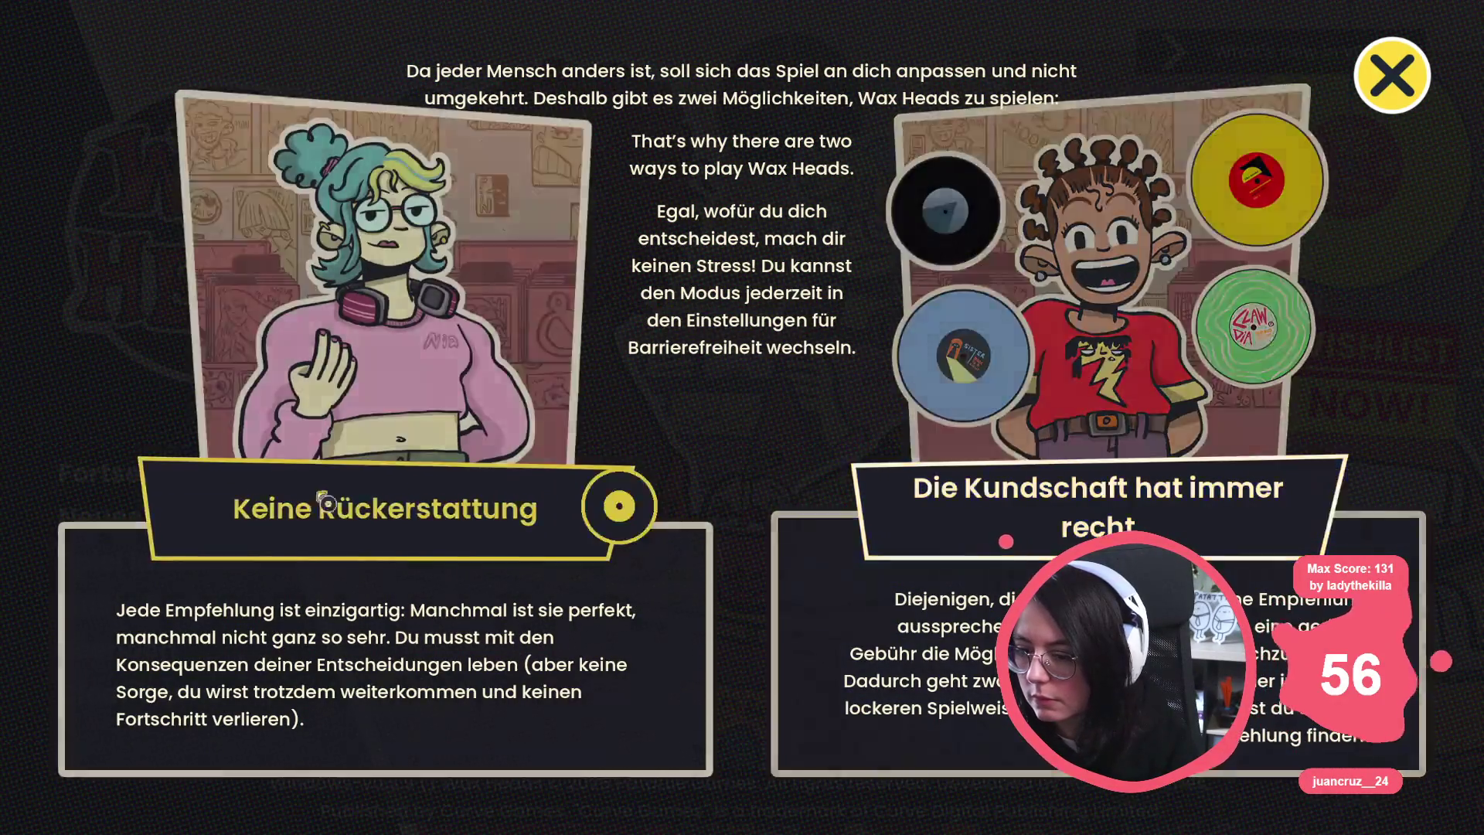
key(Escape)
click(143, 516)
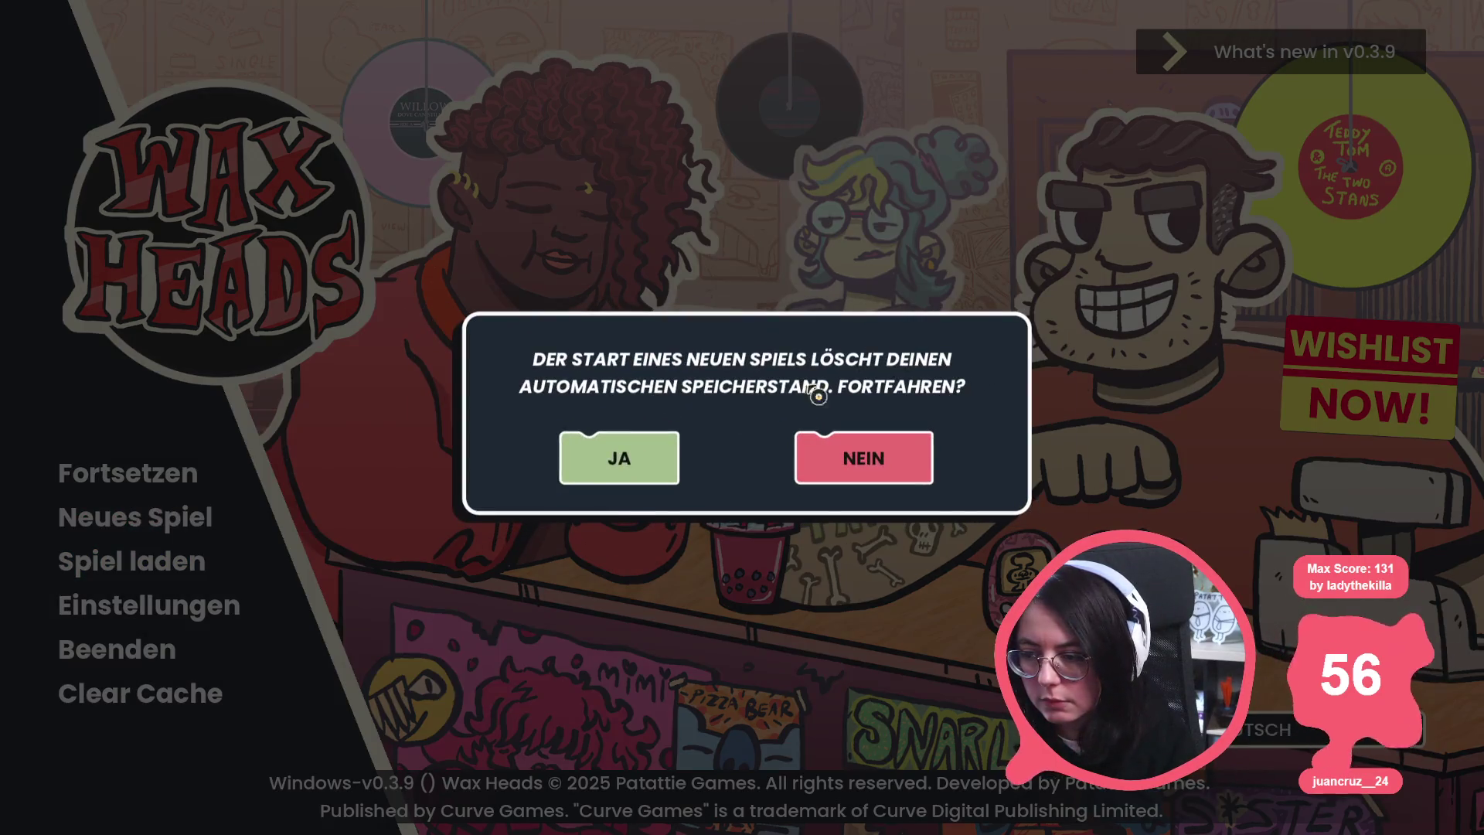
click(599, 452)
key(Right)
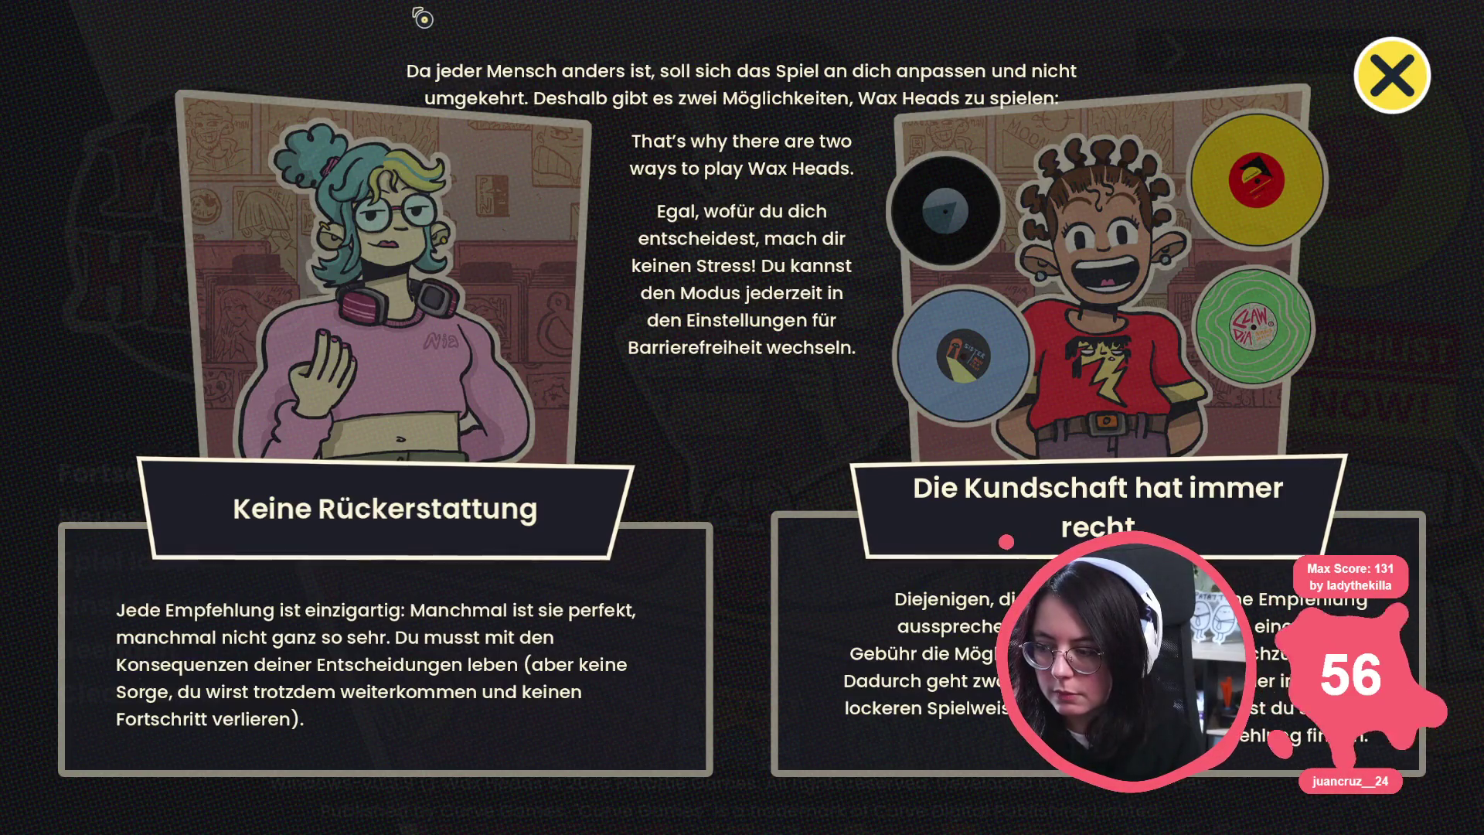
key(Return)
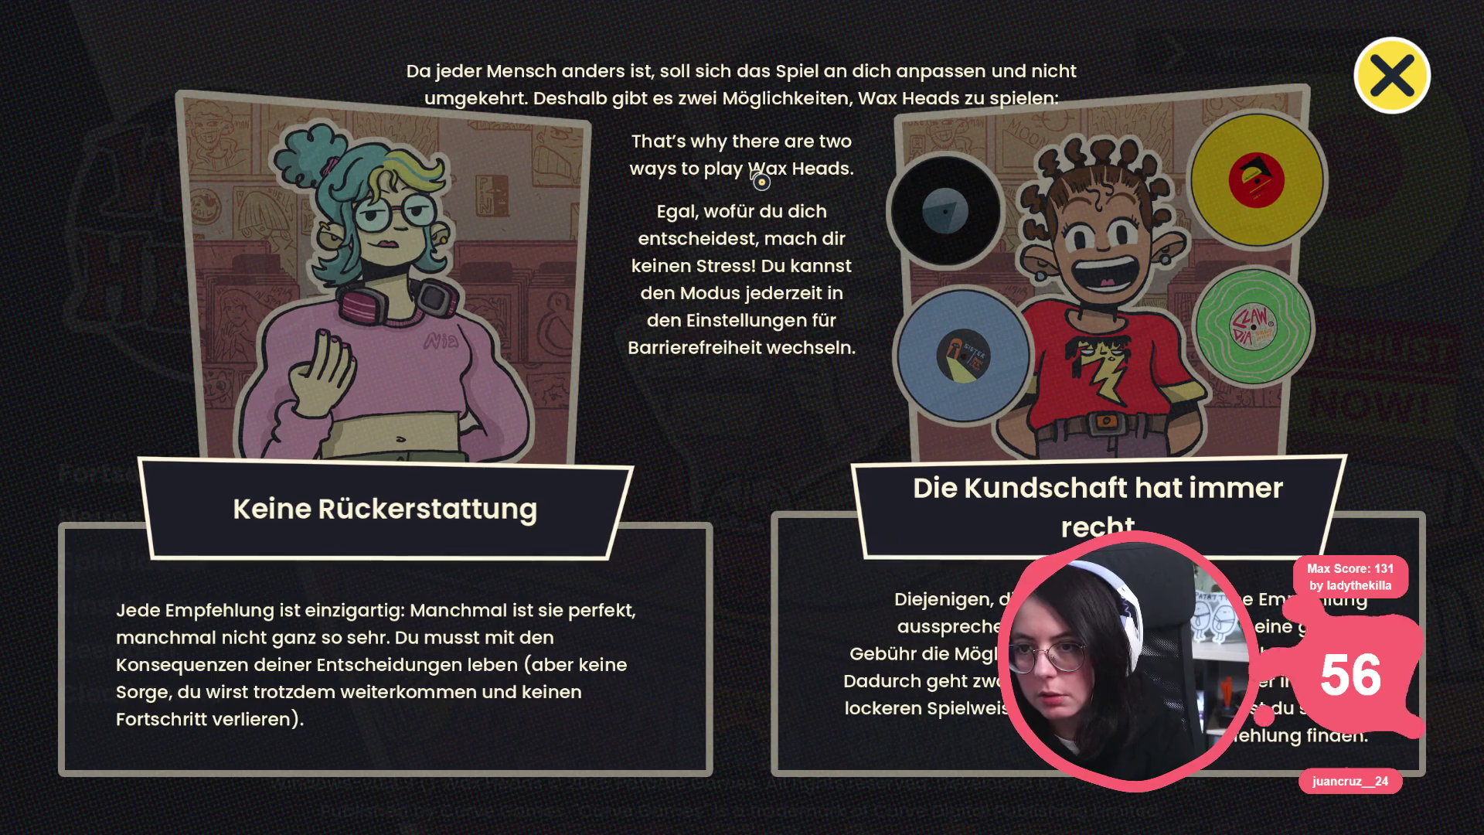
key(alt+F4)
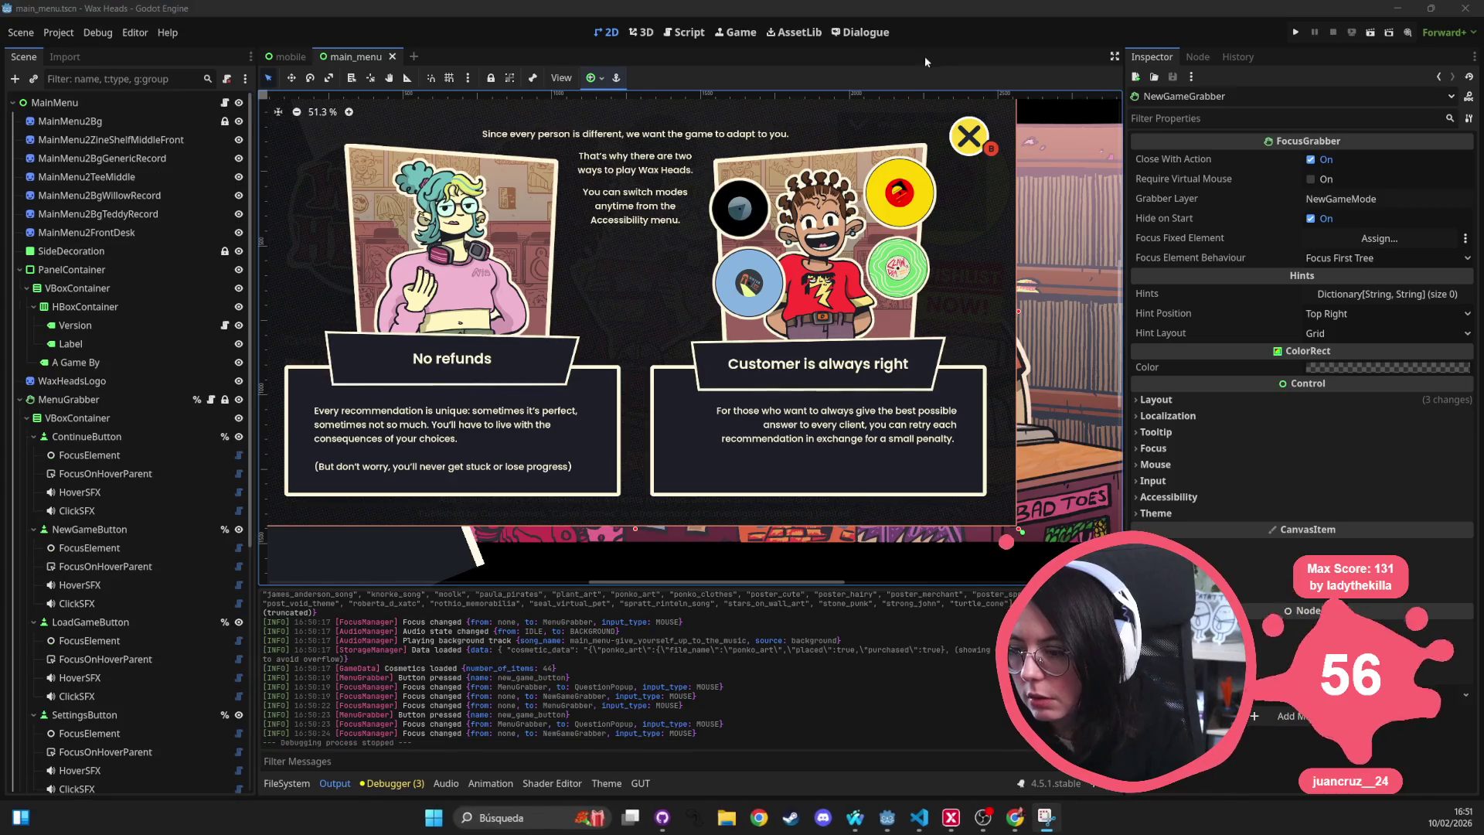
Open the NewGameGrabber scene and inspect its Options and intro-label VBoxContainer nodes.
scroll(647, 207, up, 2)
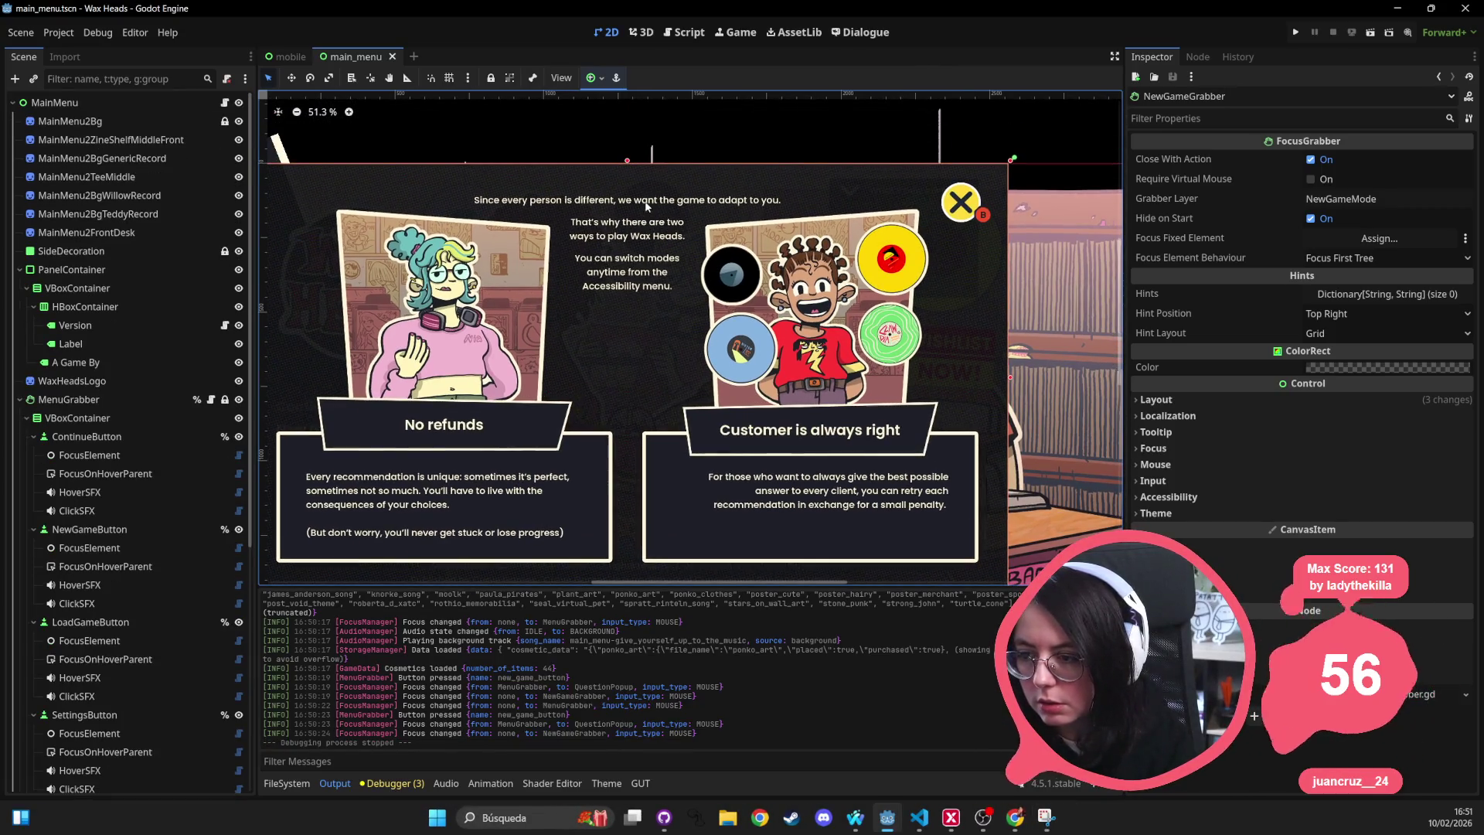
scroll(131, 542, down, 5)
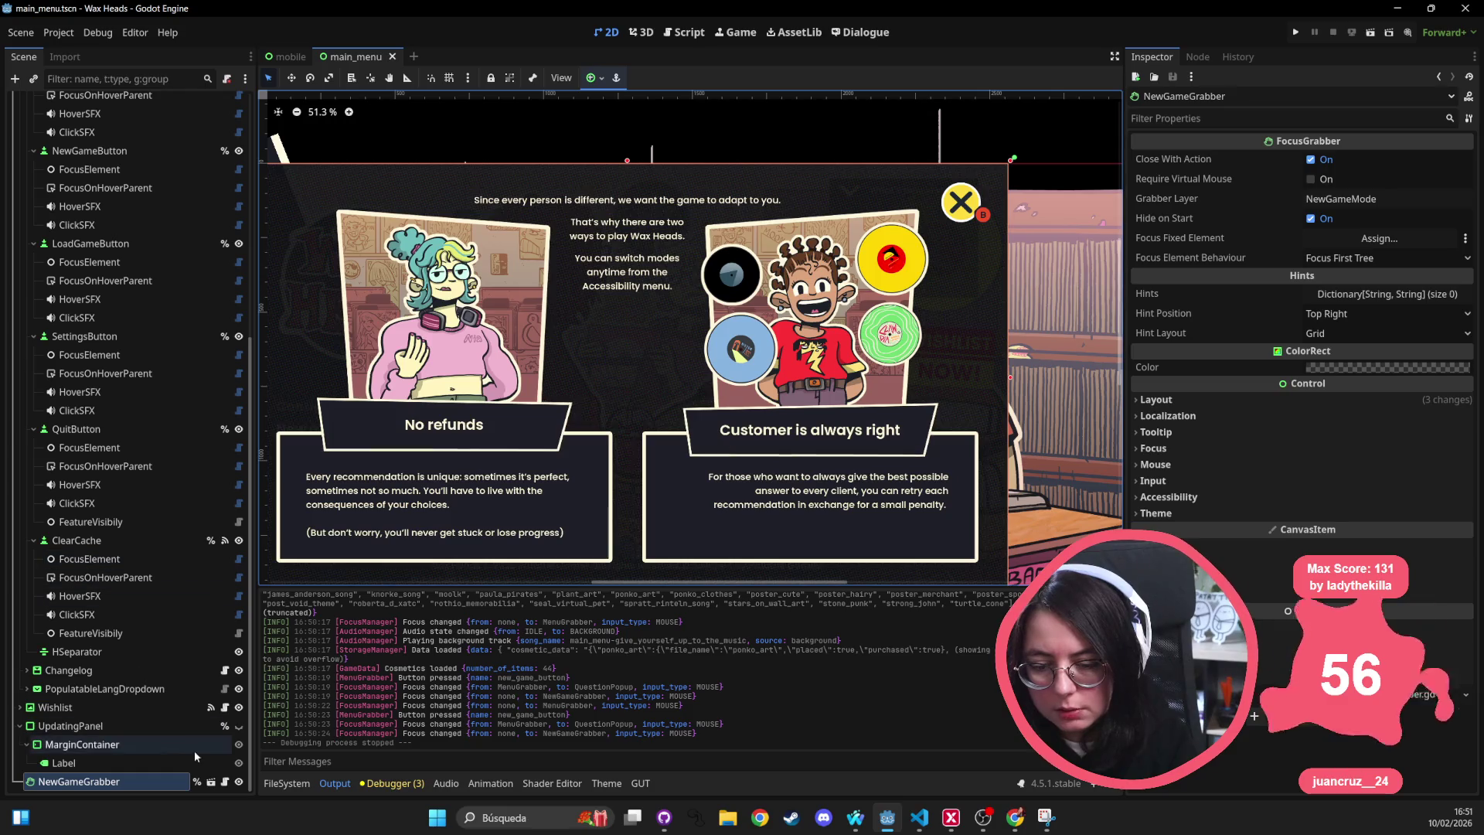
click(211, 781)
click(75, 139)
click(62, 232)
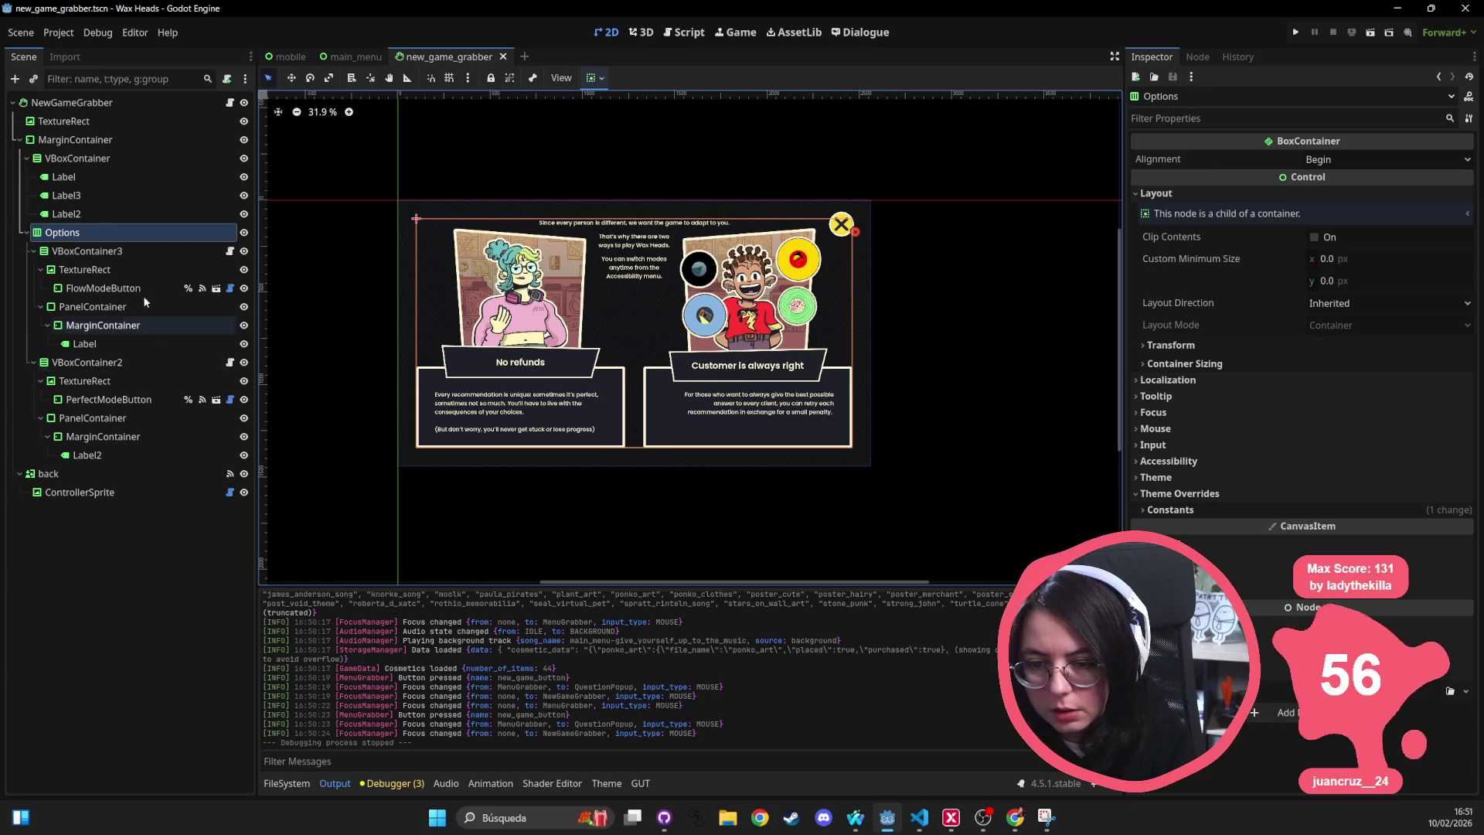
click(75, 139)
click(54, 158)
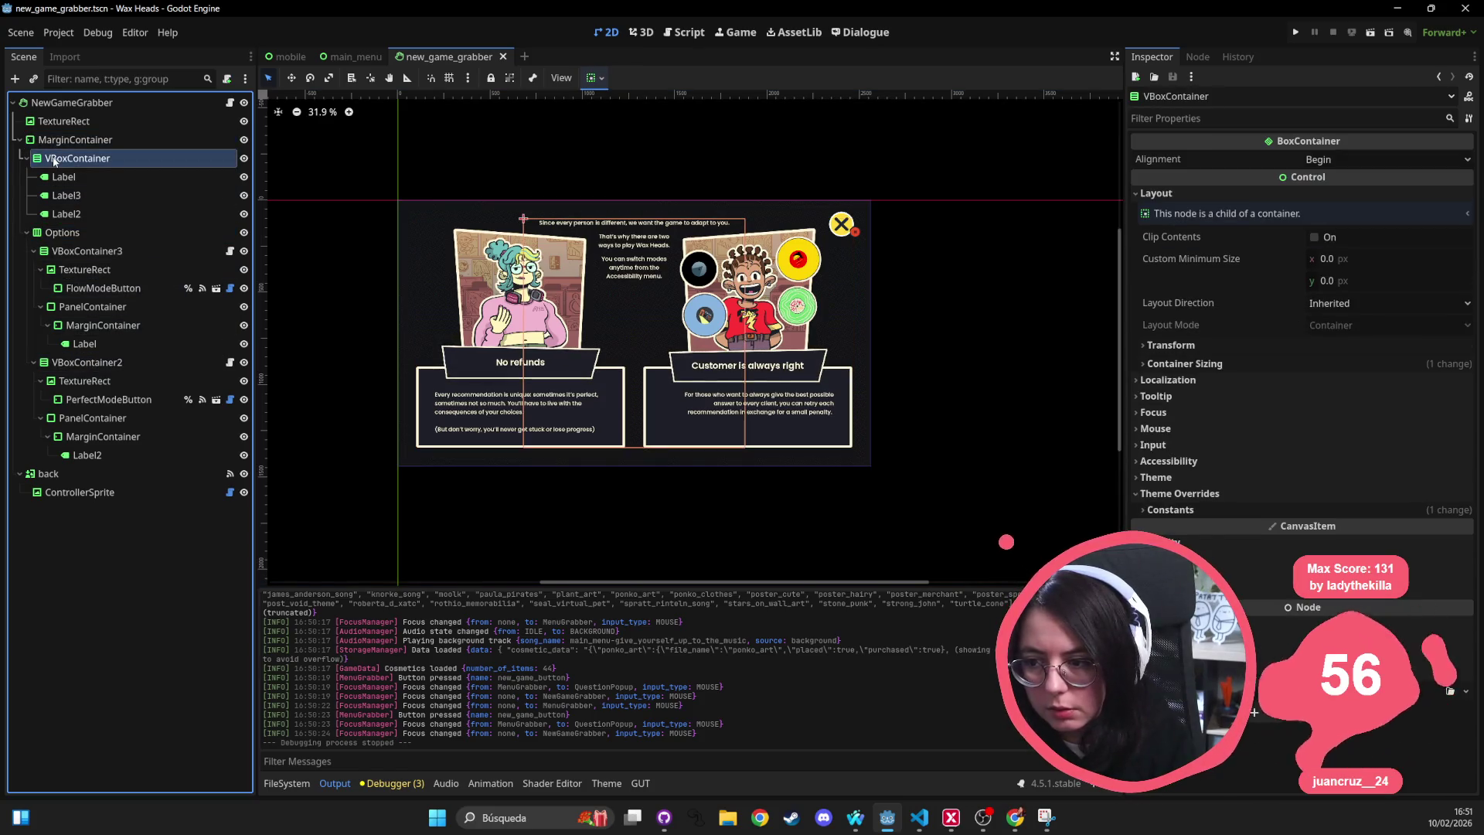
scroll(649, 265, up, 5)
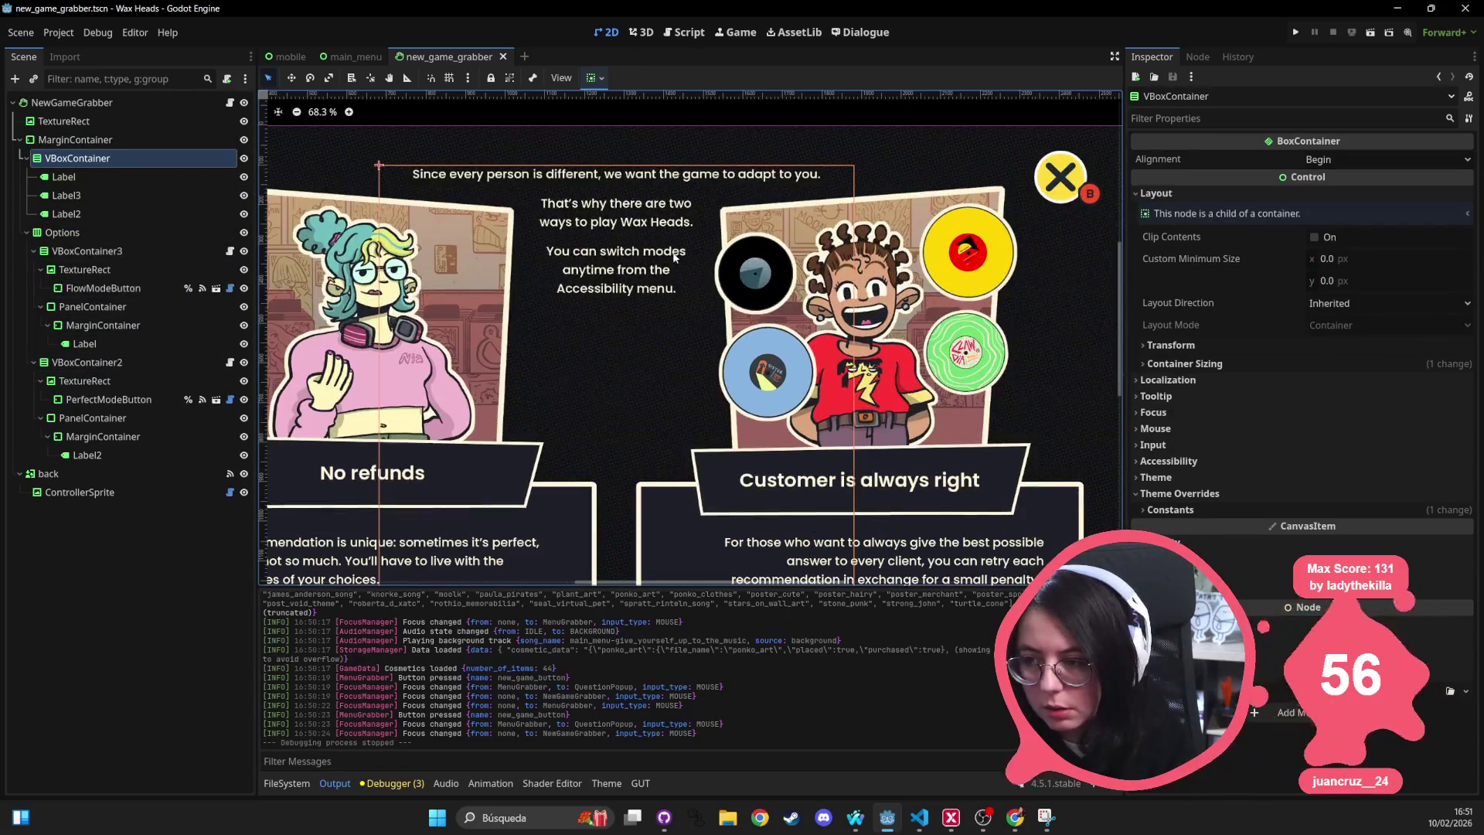
scroll(674, 257, down, 2)
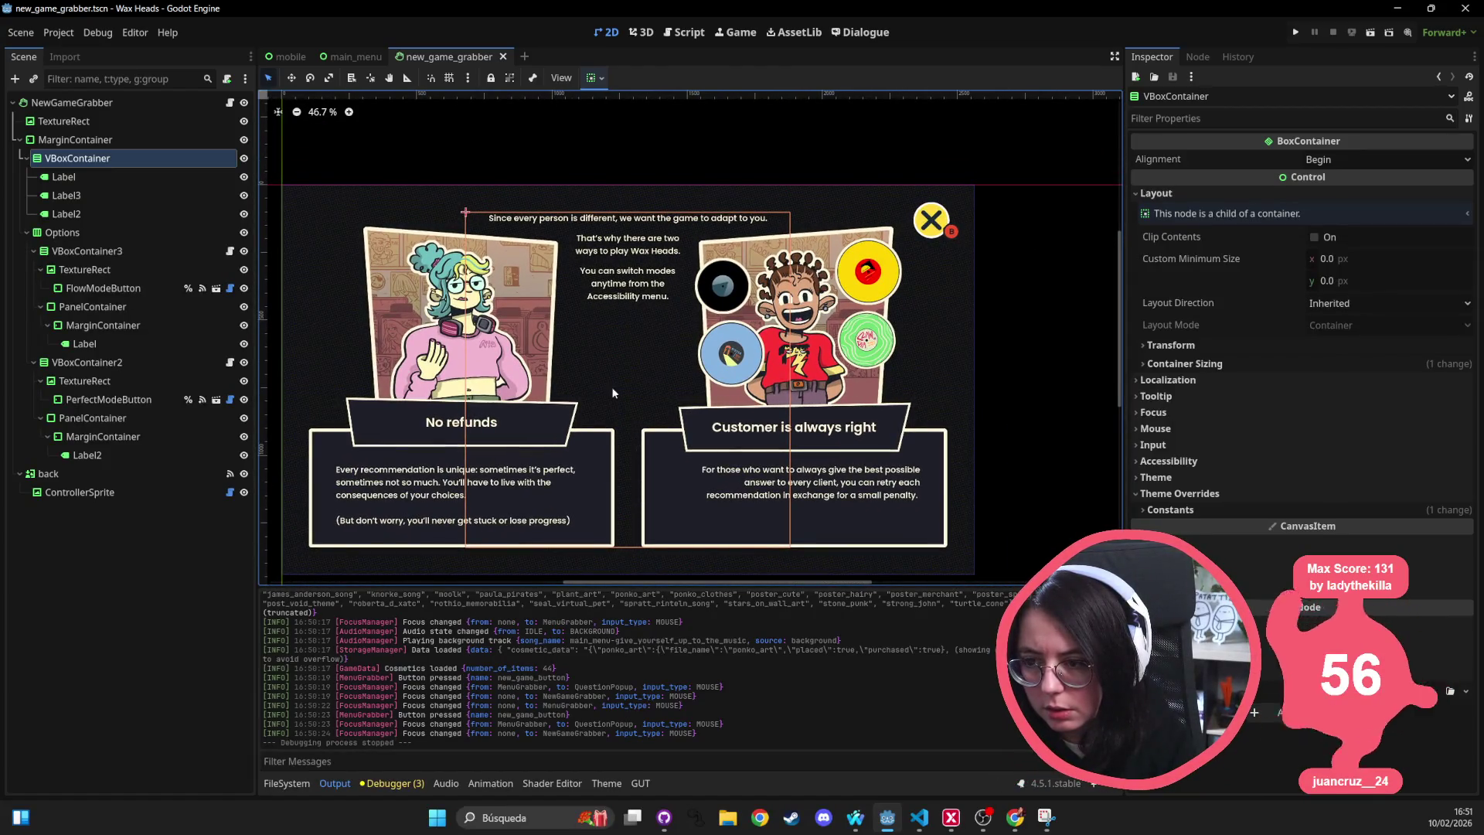
Set the outer MarginContainer's Margin Top constant override to 60, then launch the game.
click(147, 140)
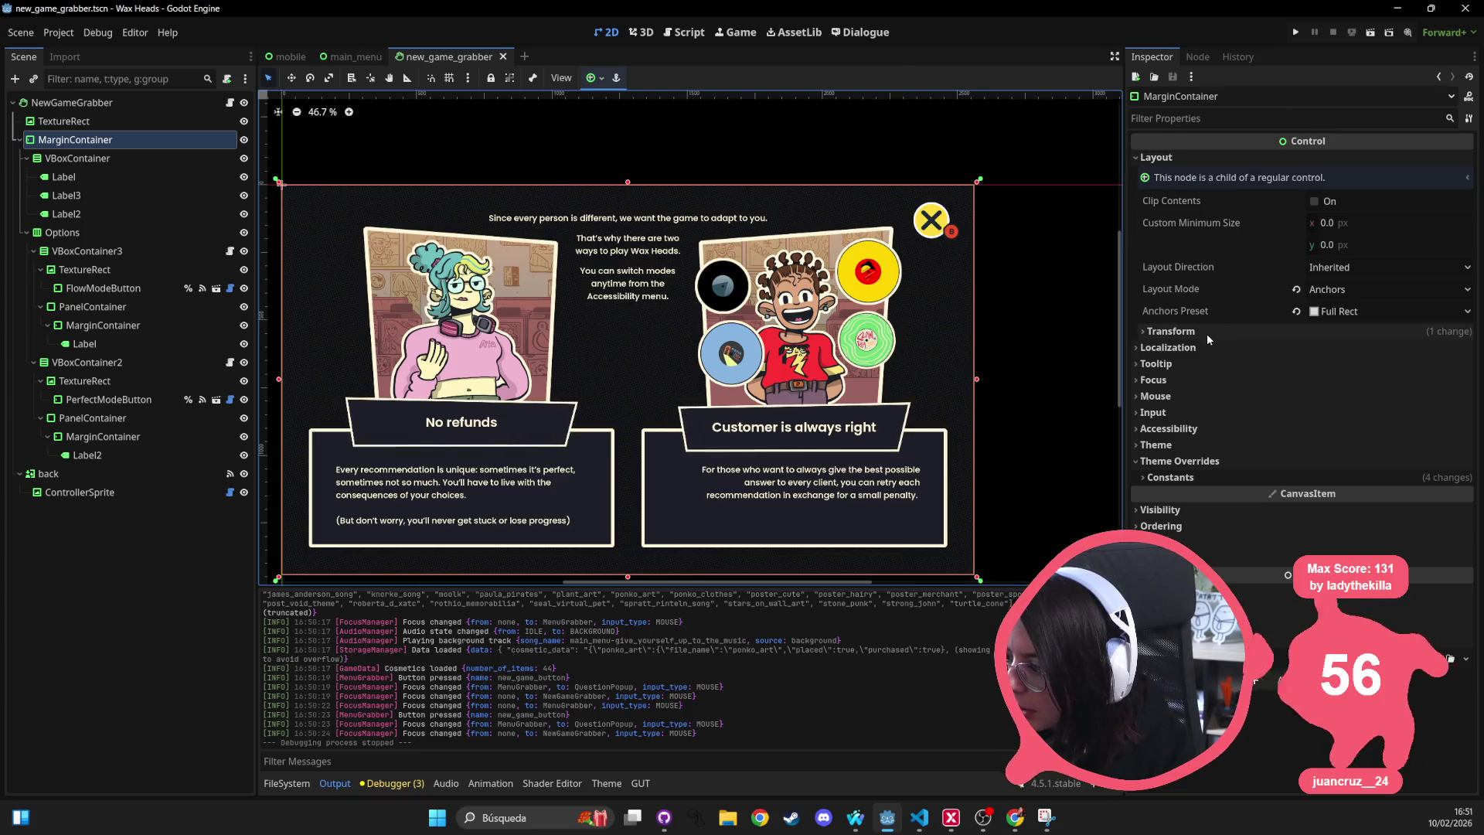
click(1206, 477)
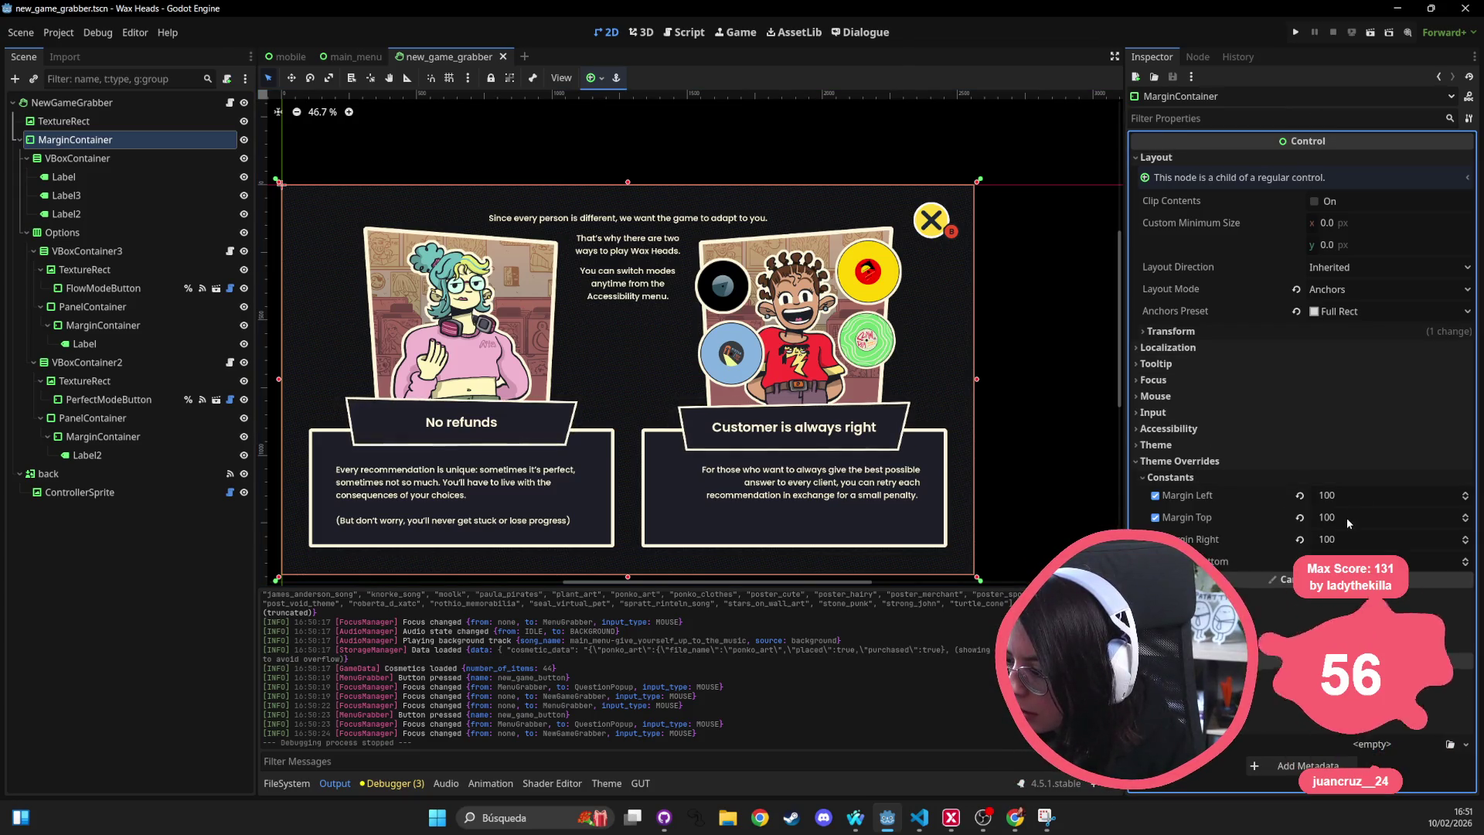
click(1347, 518)
text(80)
key(Return)
click(1347, 517)
key(Return)
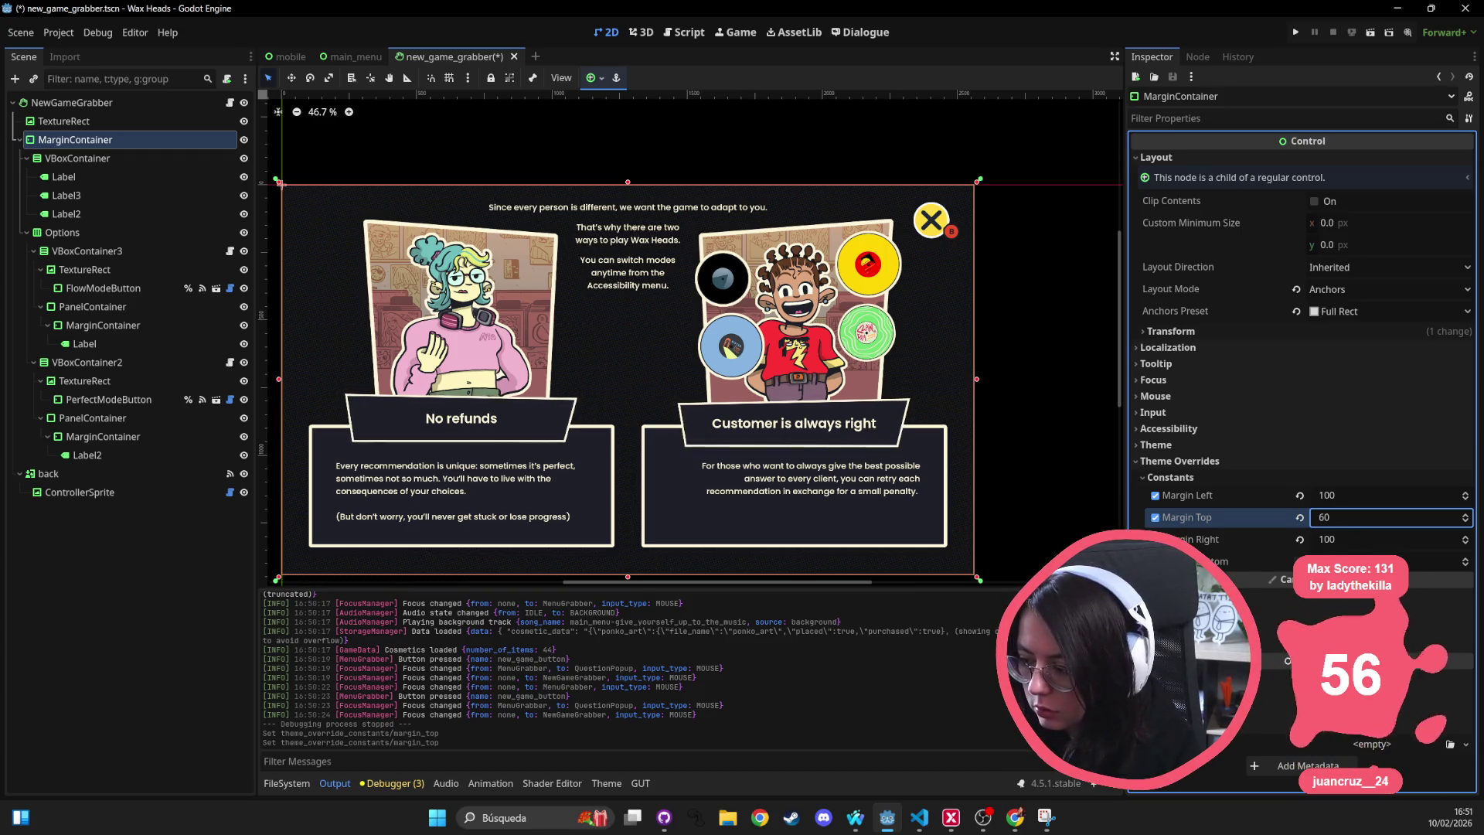
click(1438, 562)
key(Return)
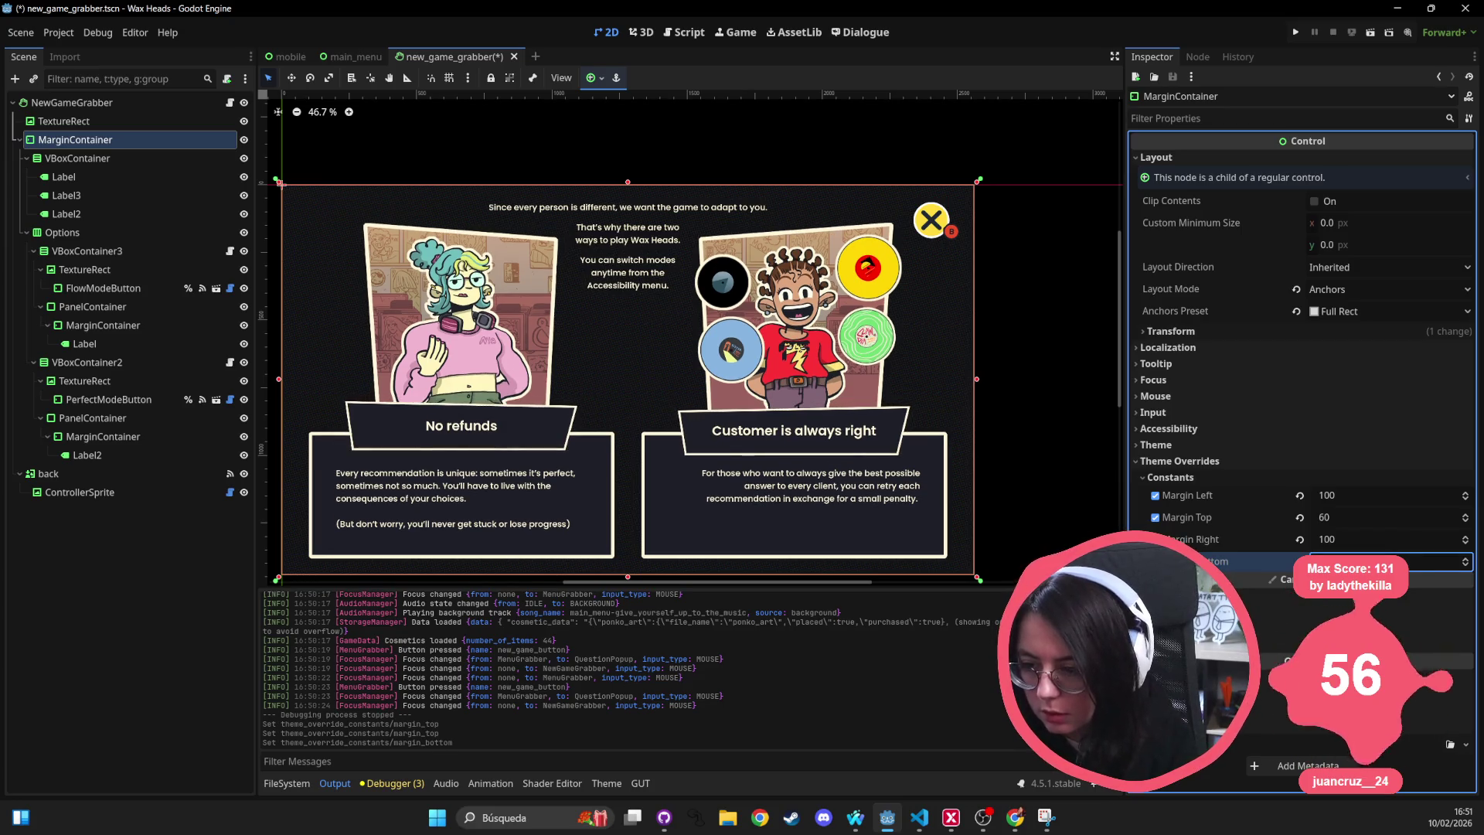
key(ctrl+z)
key(ctrl+z)
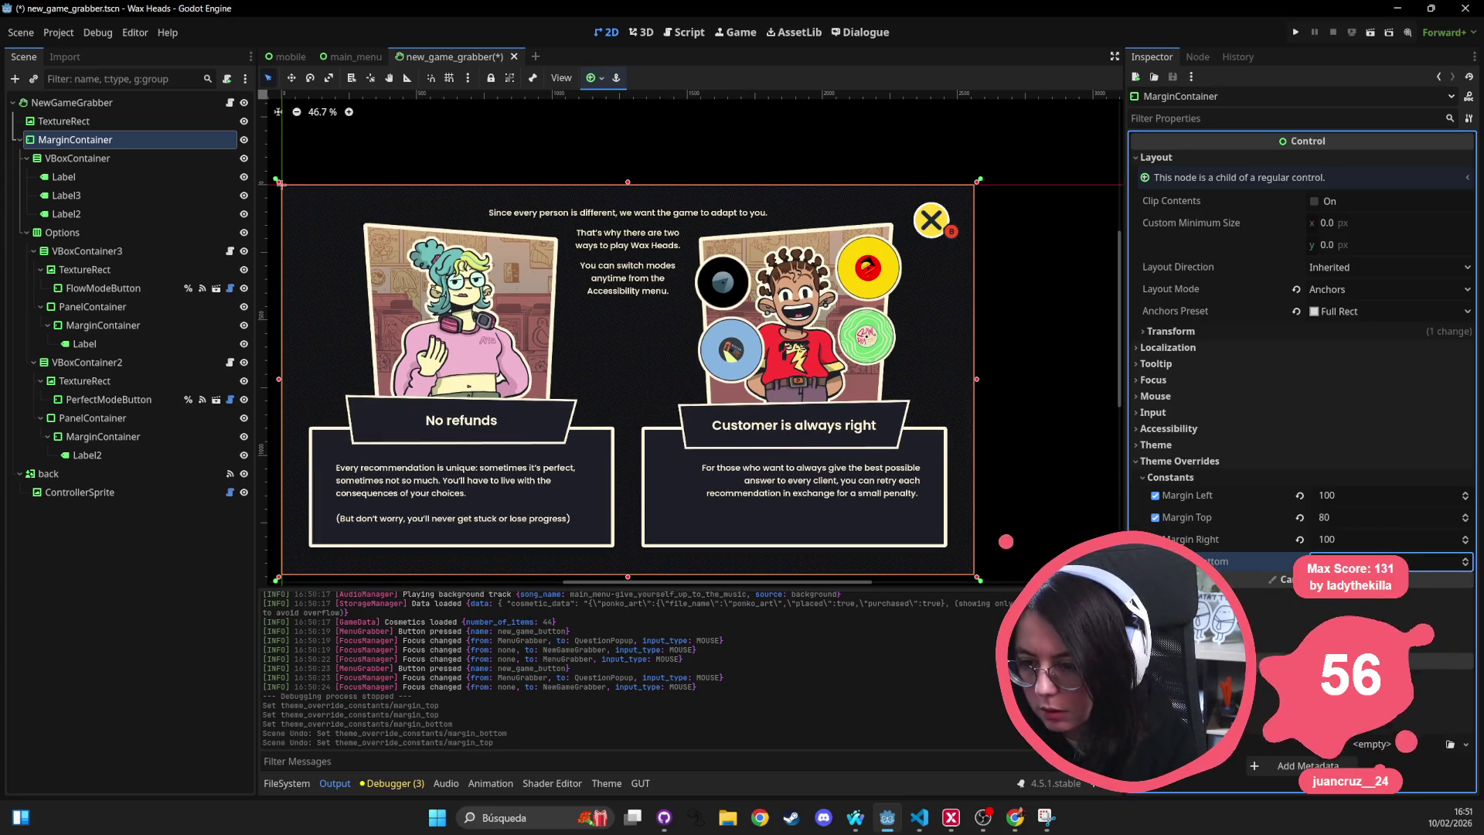
click(1364, 519)
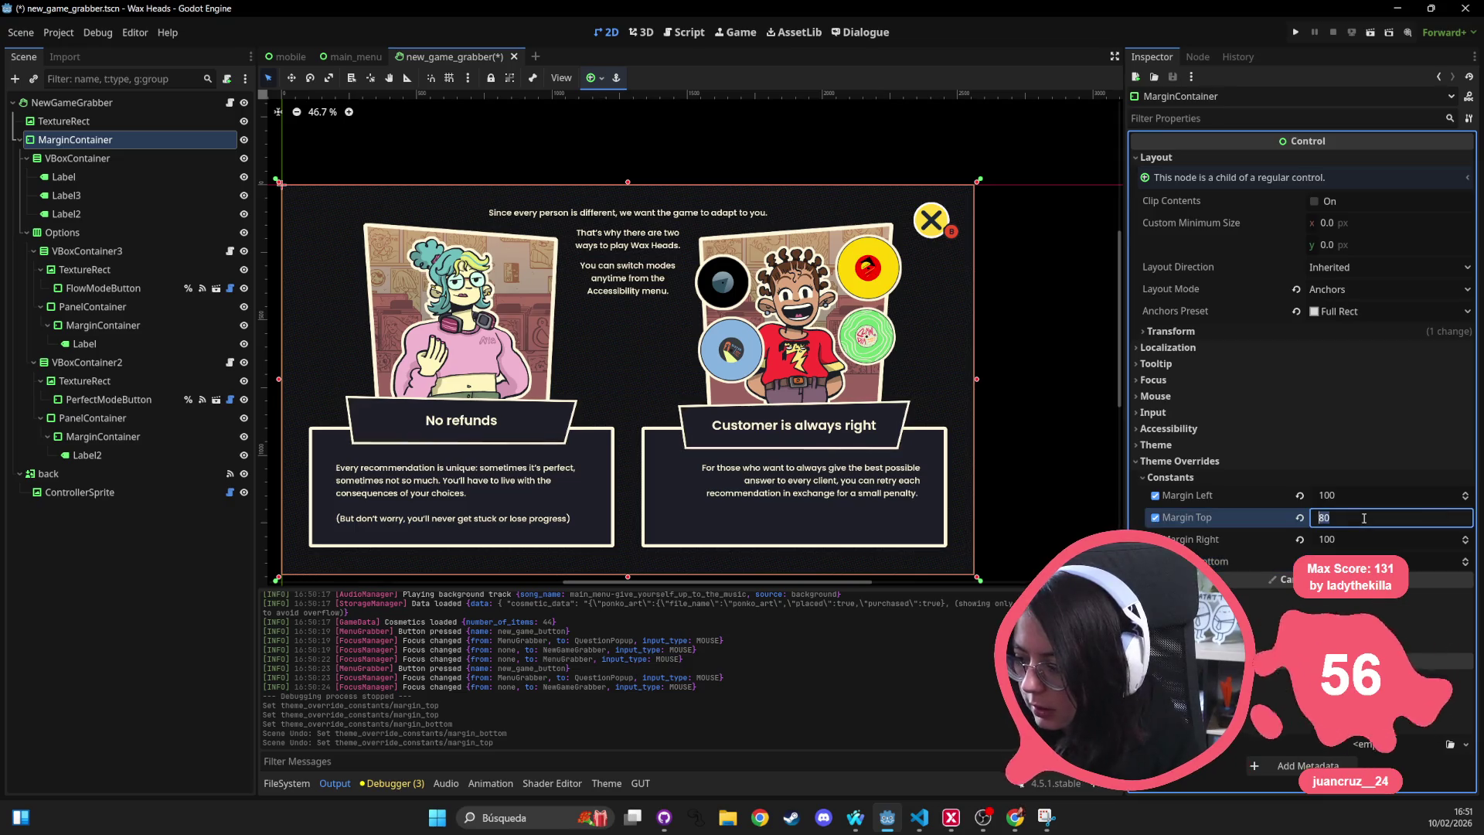
text(60)
key(Return)
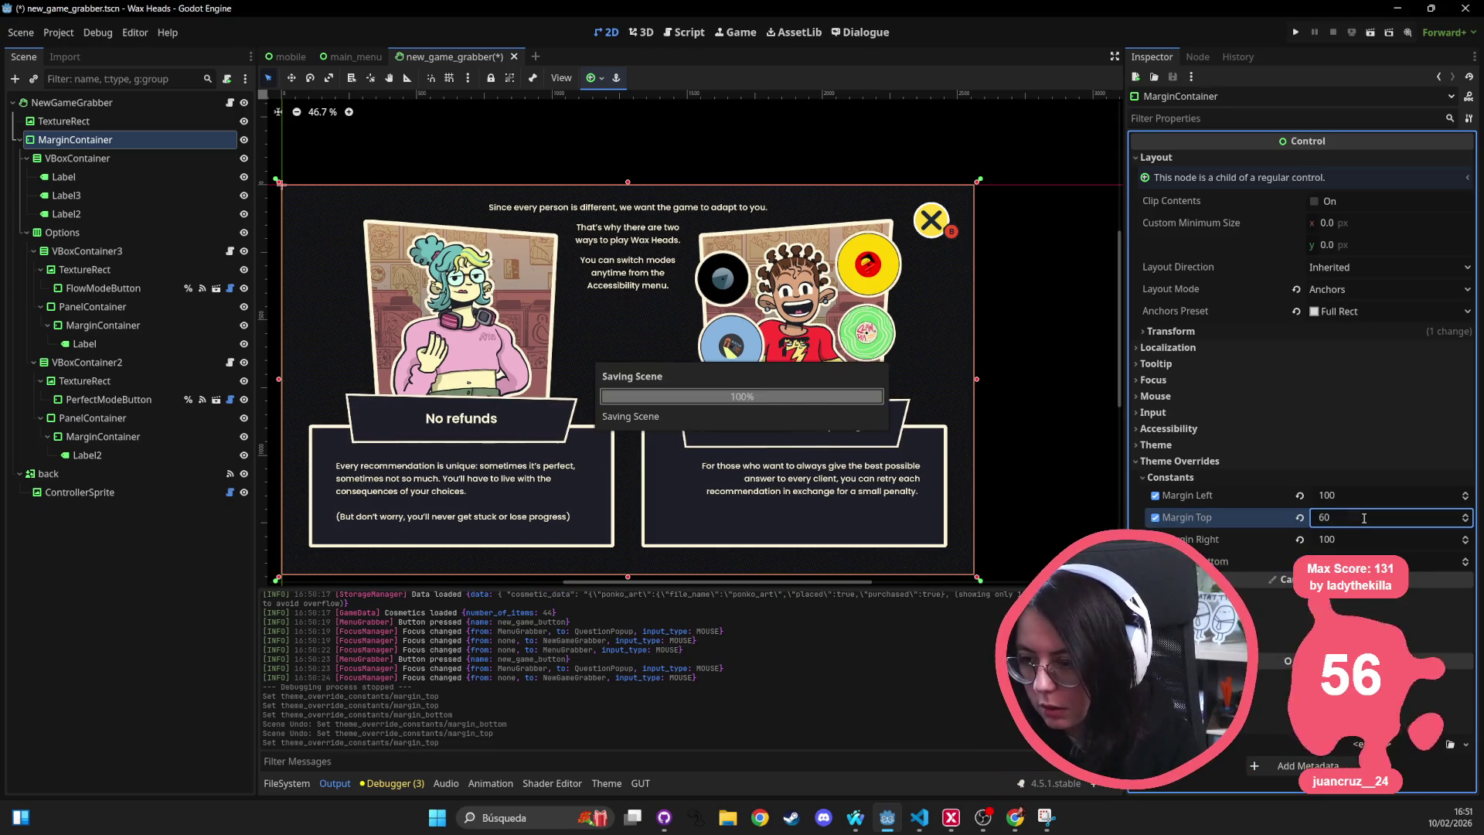
click(1296, 32)
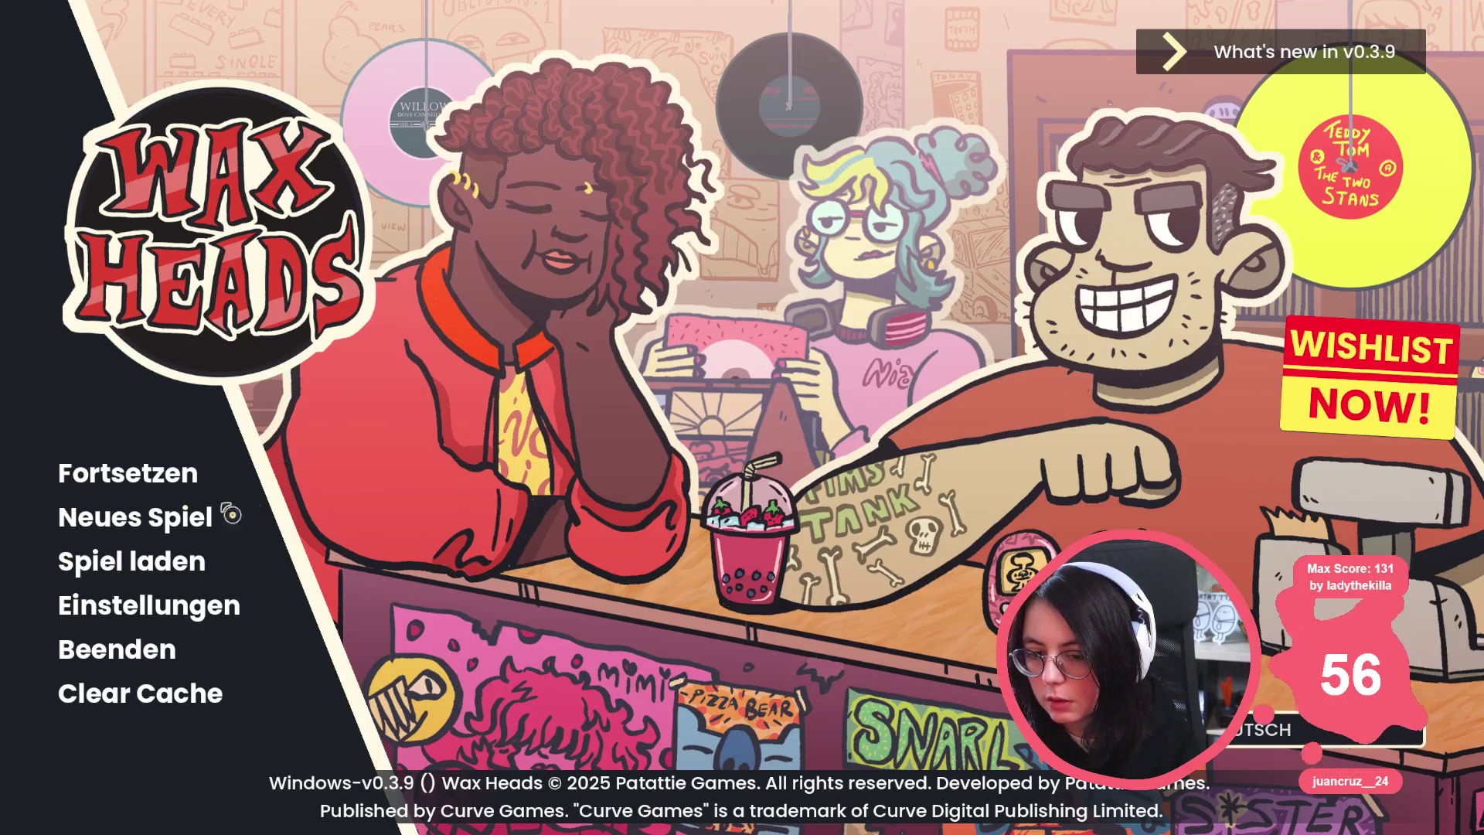
Start a new game via Neues Spiel, confirm with JA, view the mode cards, then leave the game.
click(146, 520)
click(652, 475)
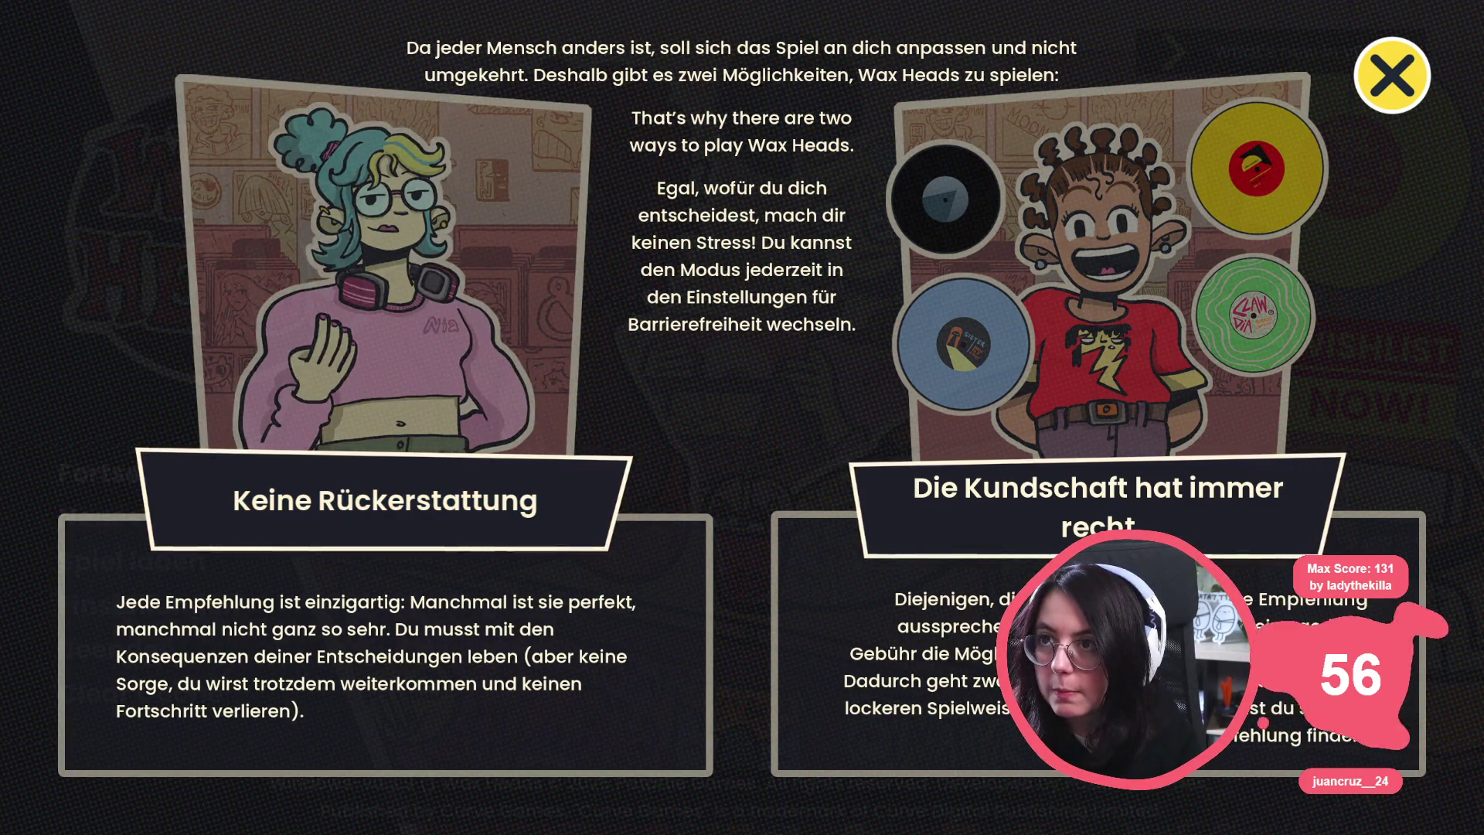
click(236, 149)
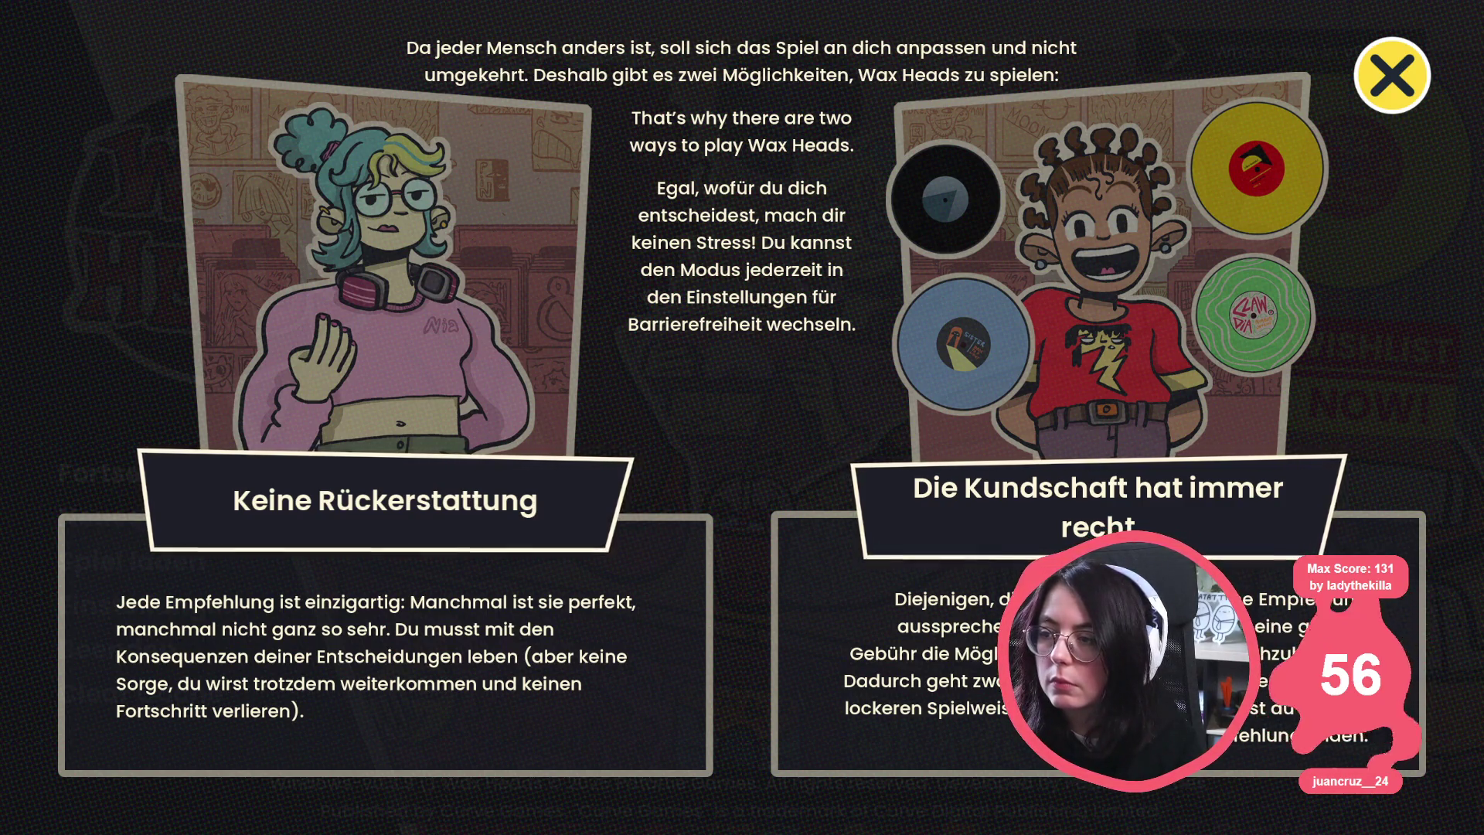
key(alt+Tab)
key(alt+Tab)
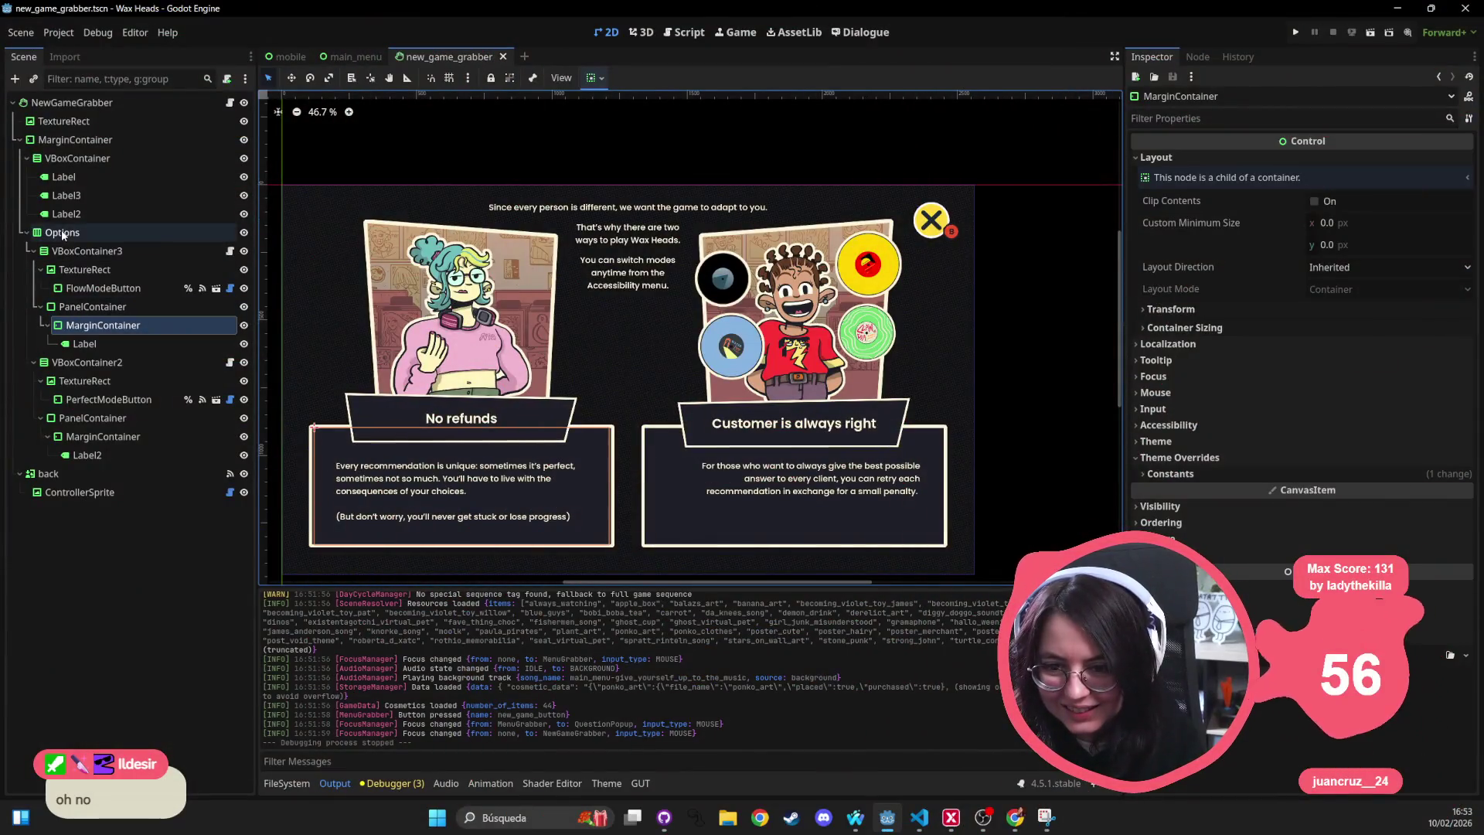
Change the outer MarginContainer's Margin Bottom override and save the new_game_grabber scene.
click(75, 139)
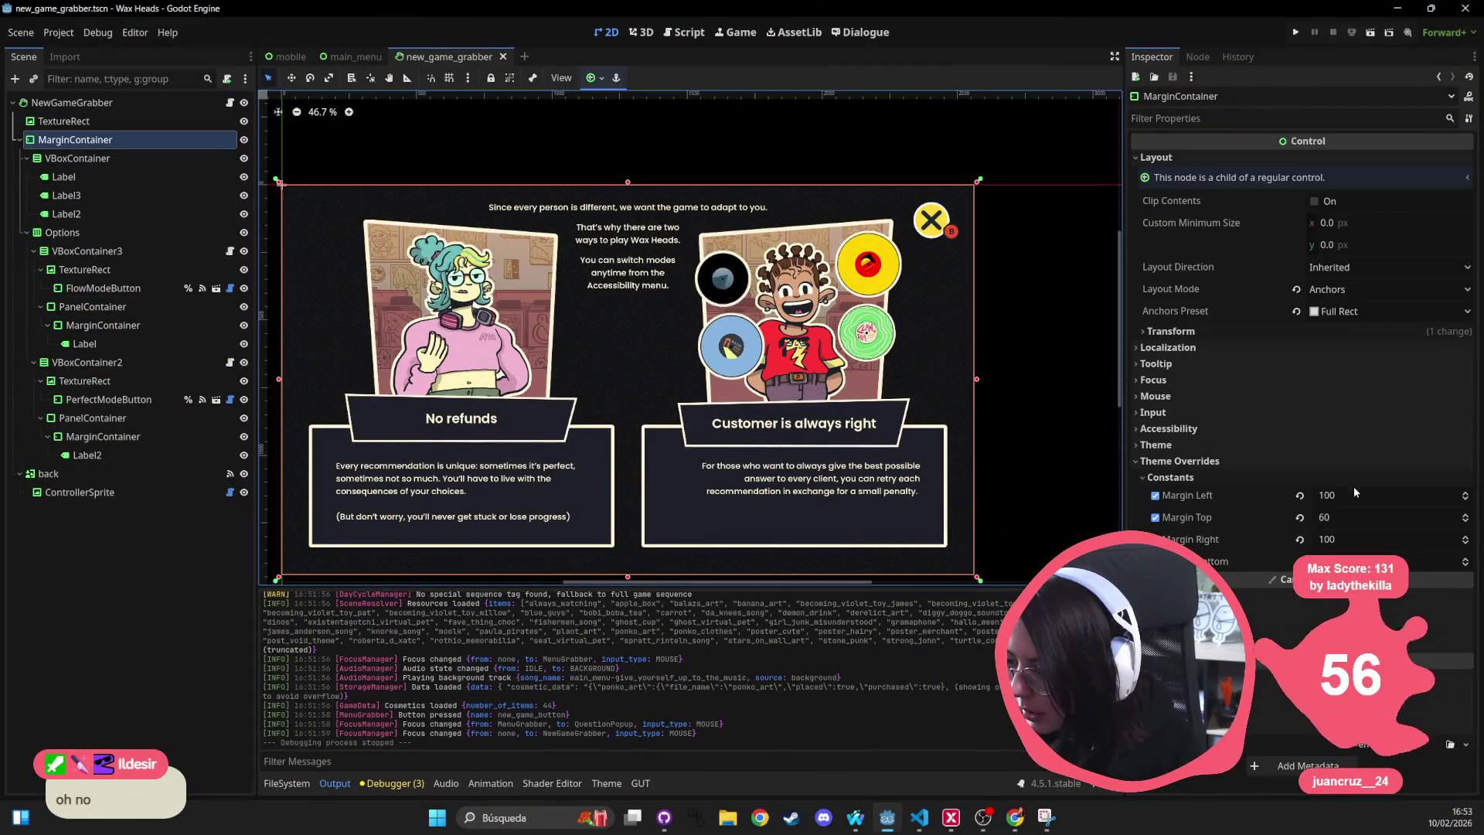
click(1352, 561)
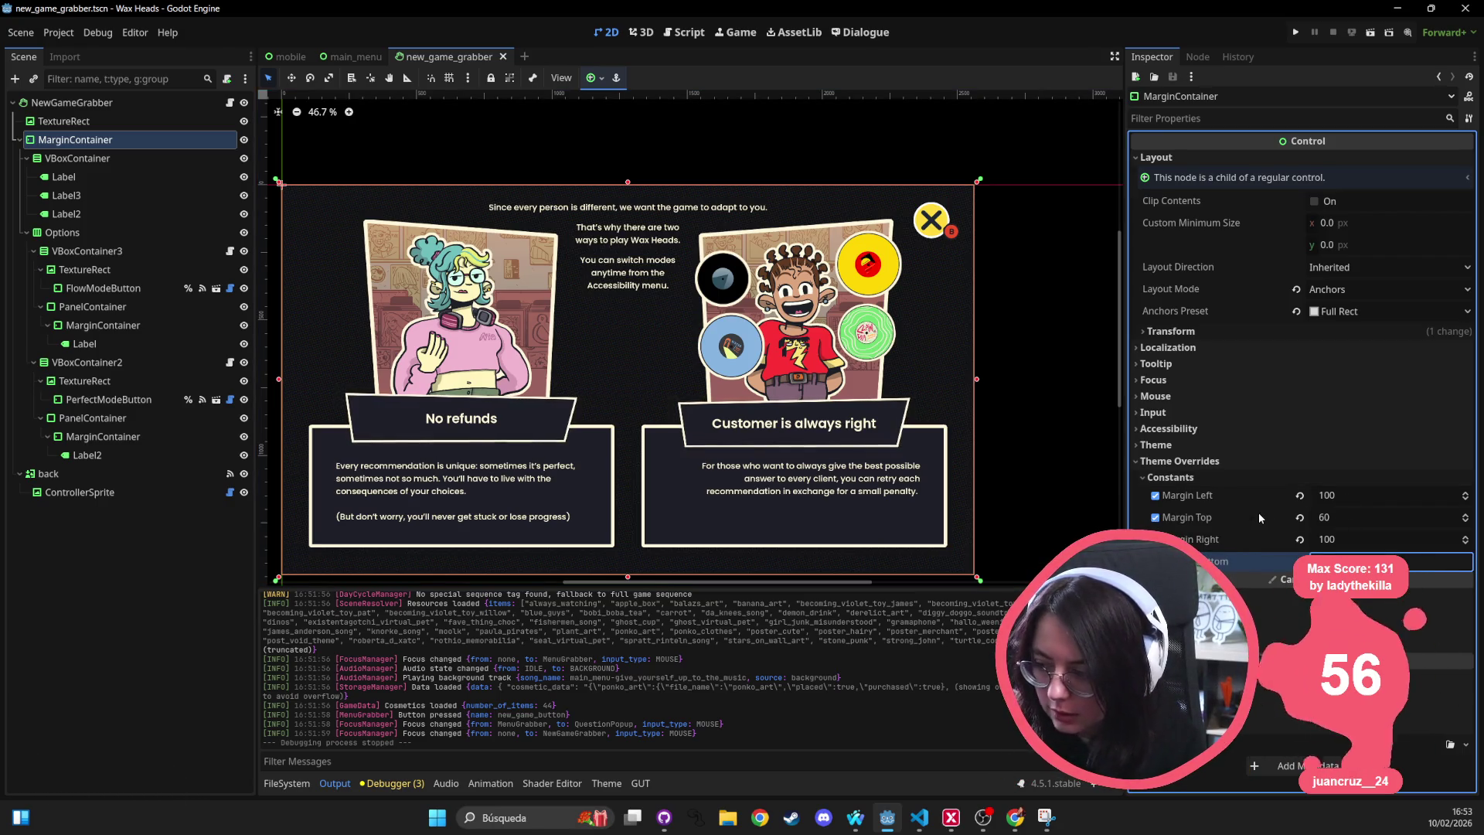
key(Return)
key(ctrl+s)
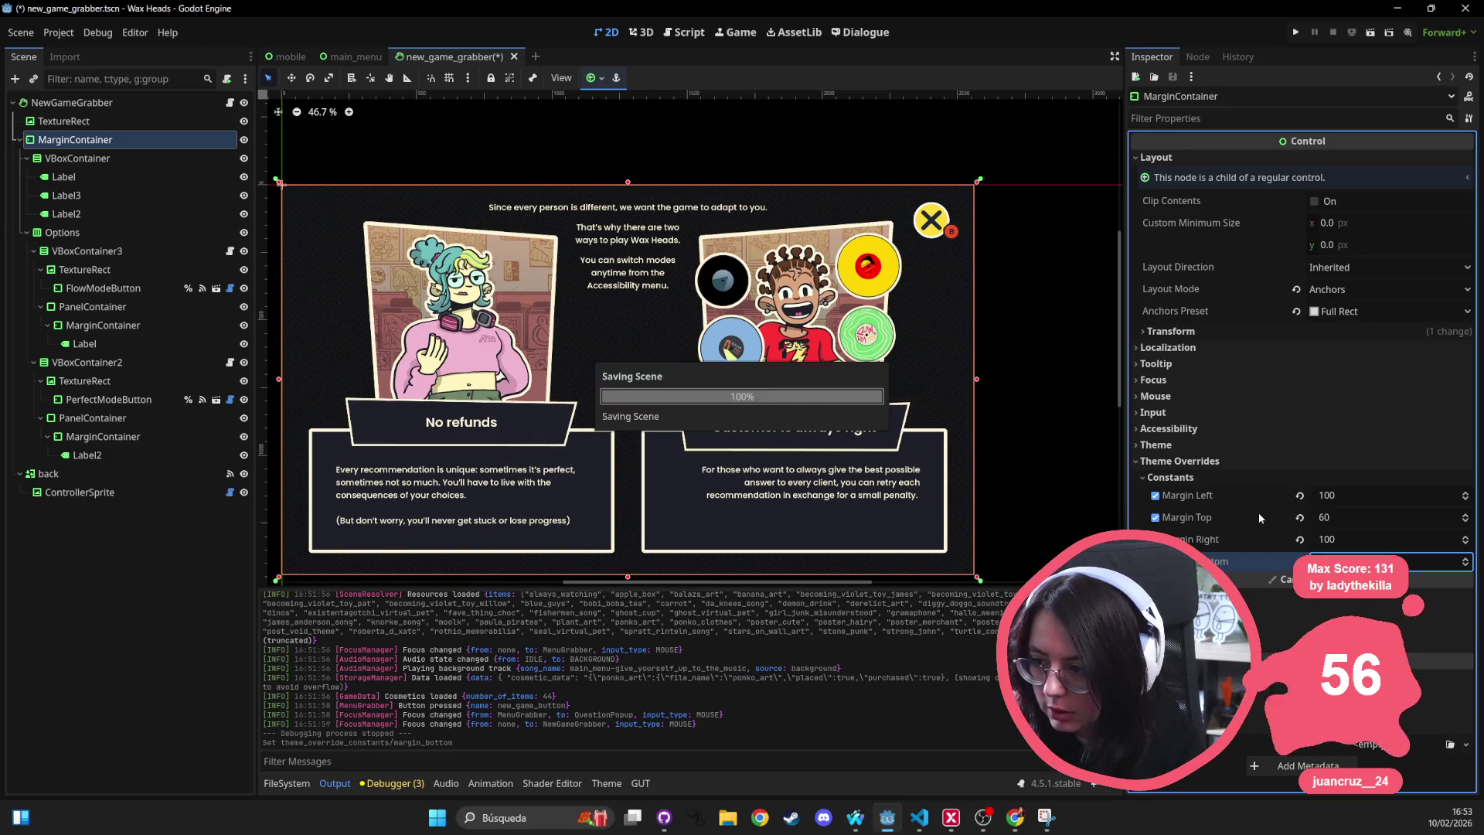
click(126, 157)
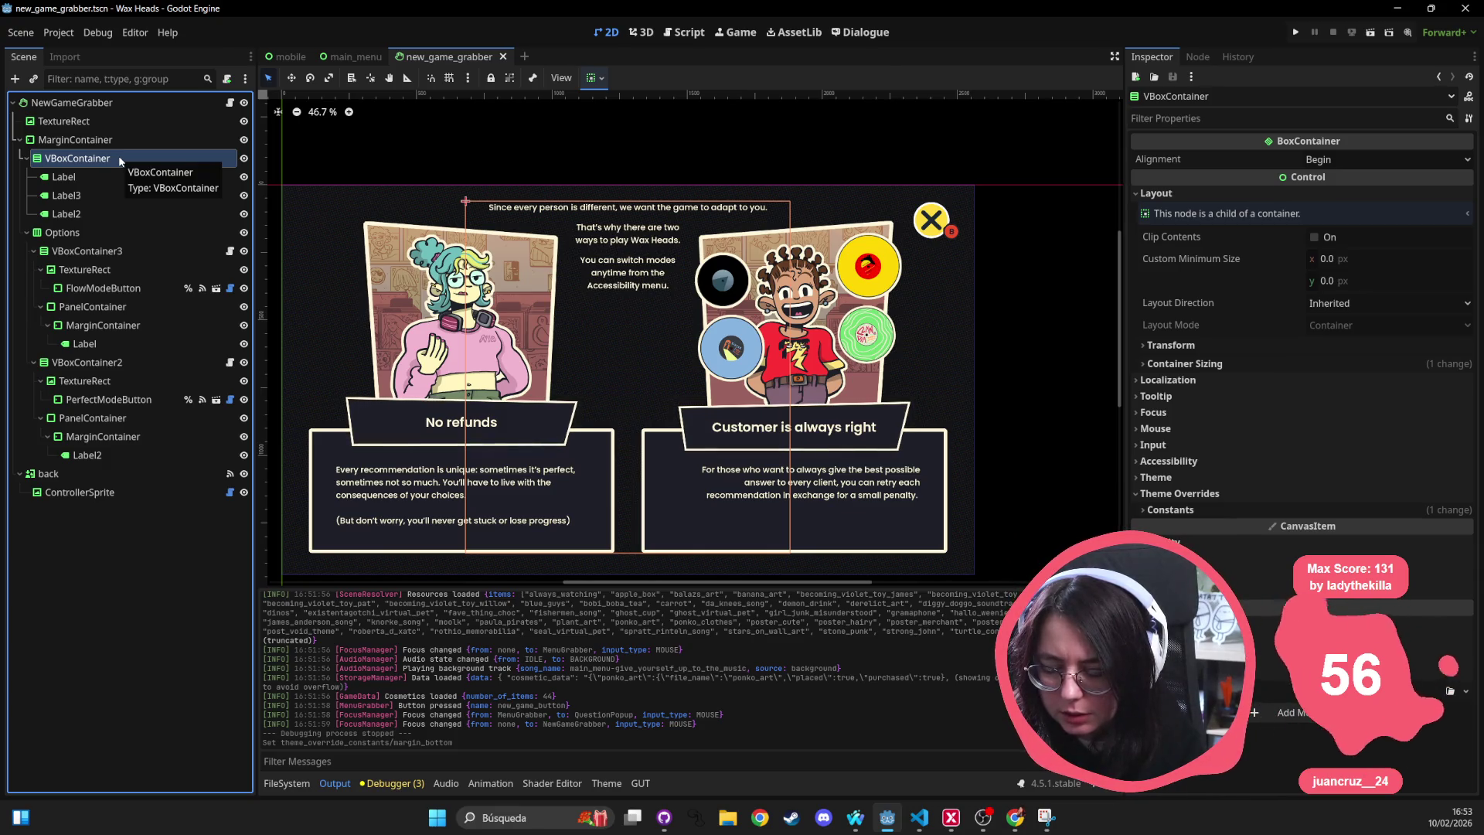
click(76, 237)
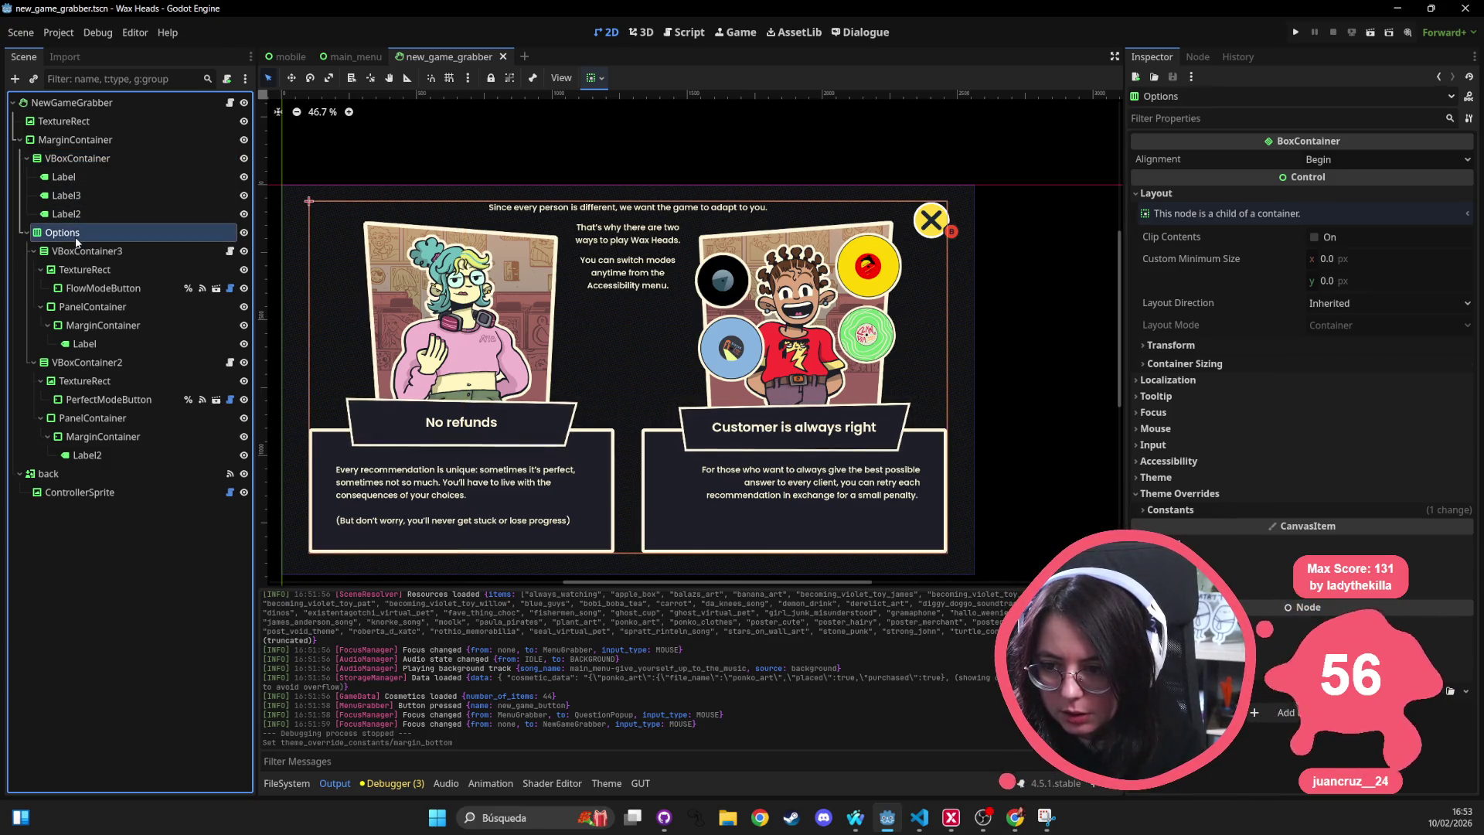
click(68, 254)
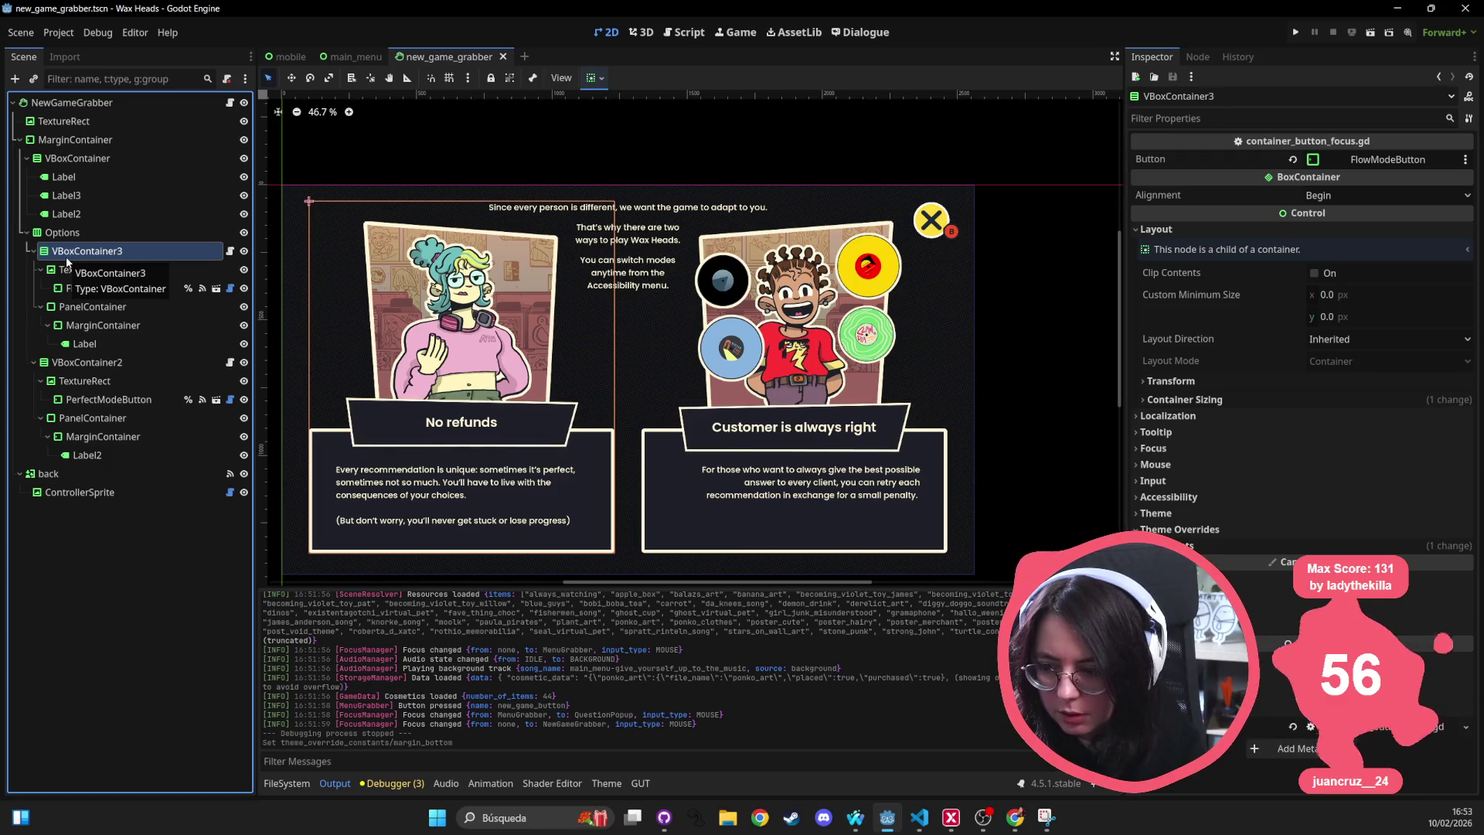
click(466, 476)
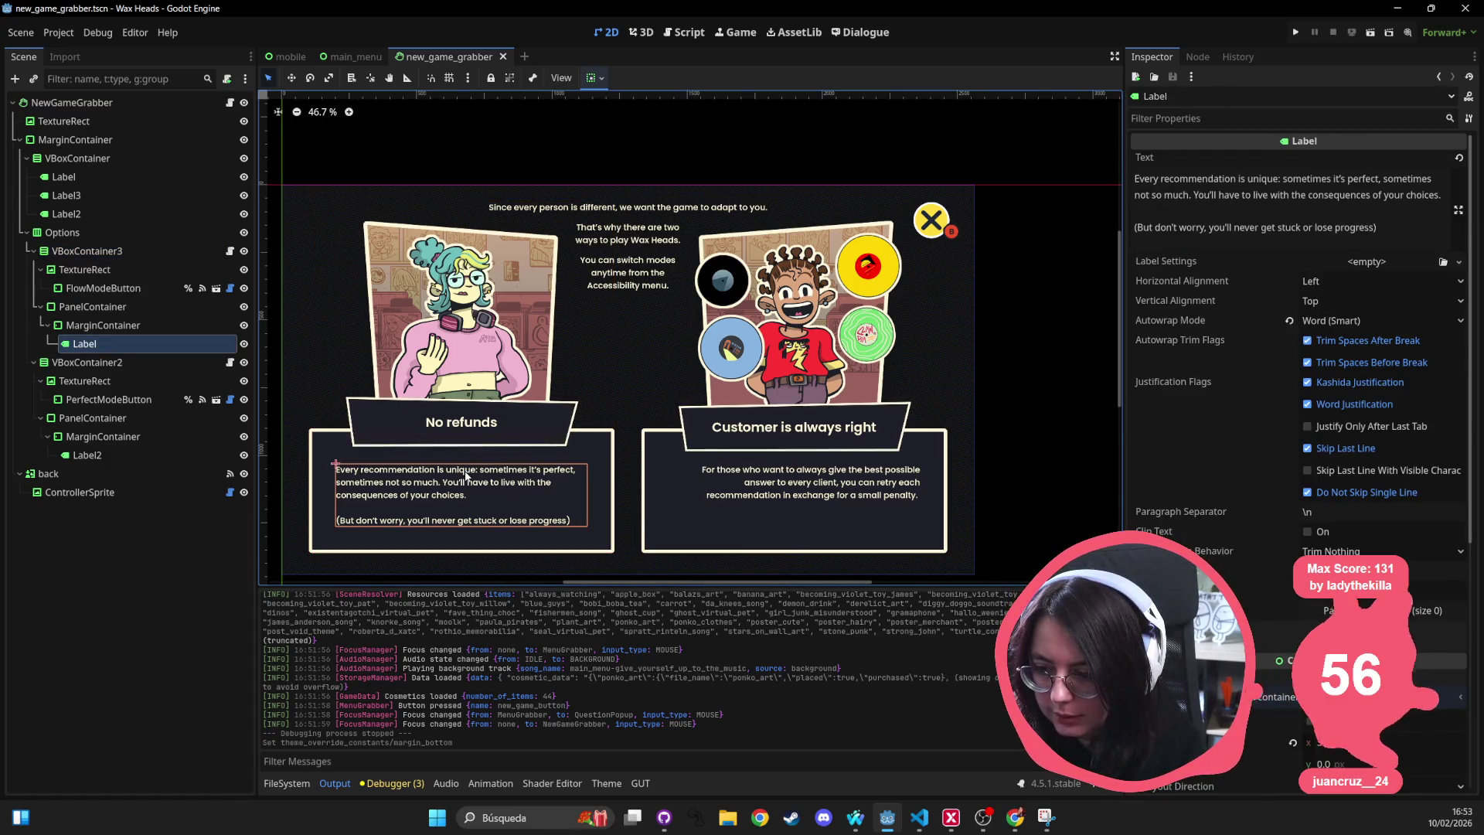
click(769, 491)
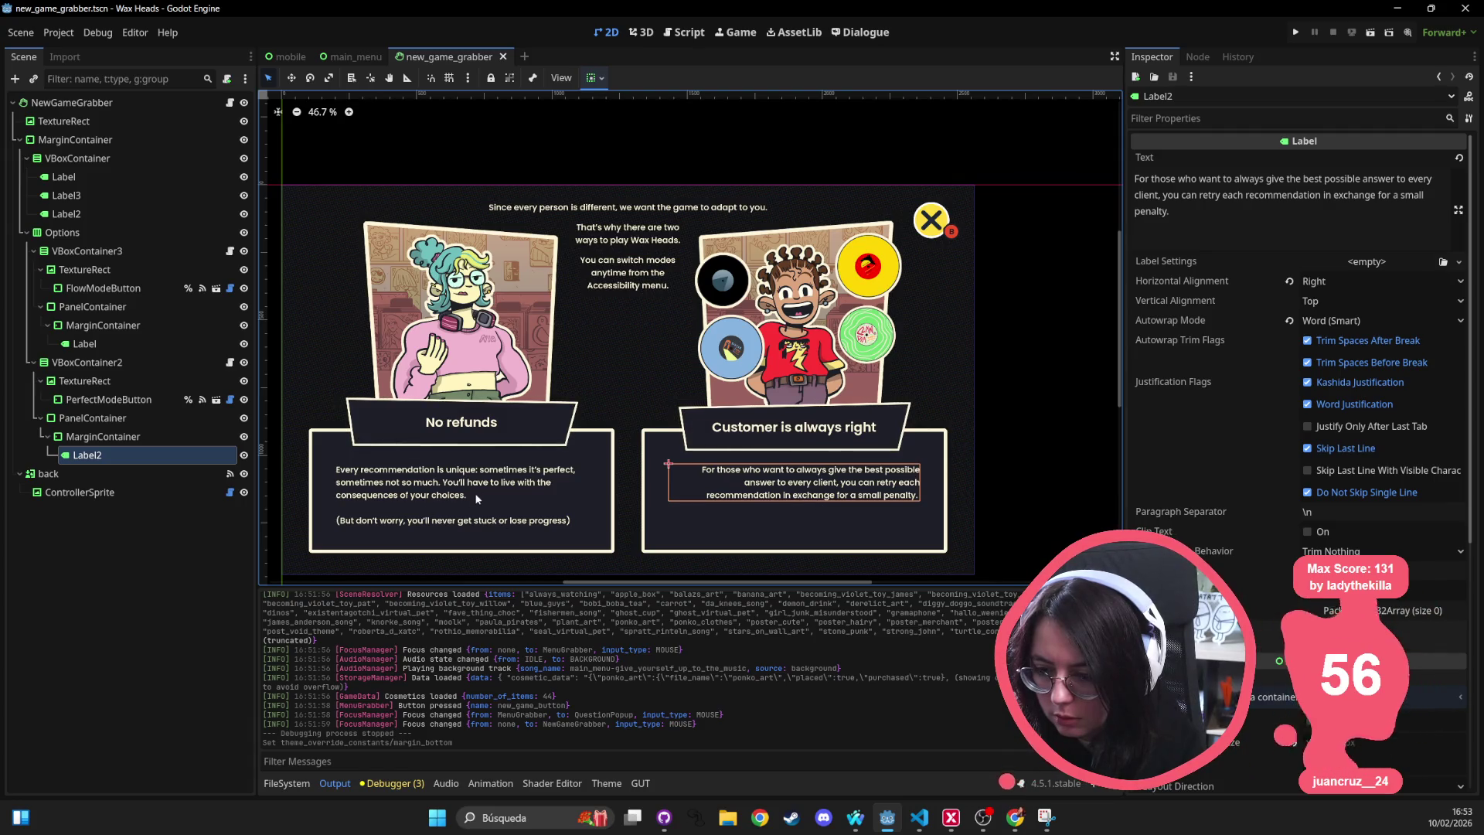
click(477, 491)
click(824, 495)
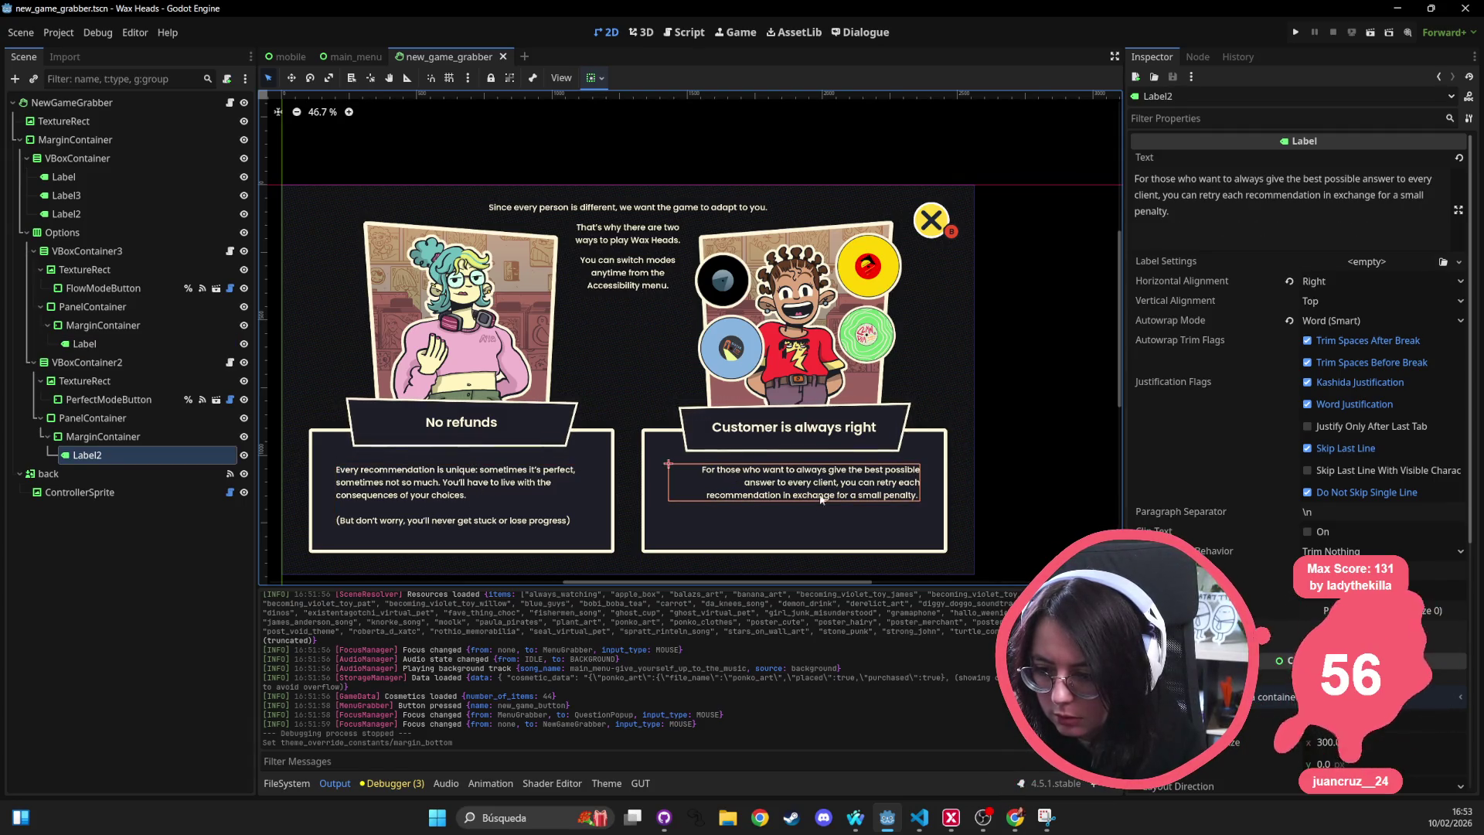
click(408, 479)
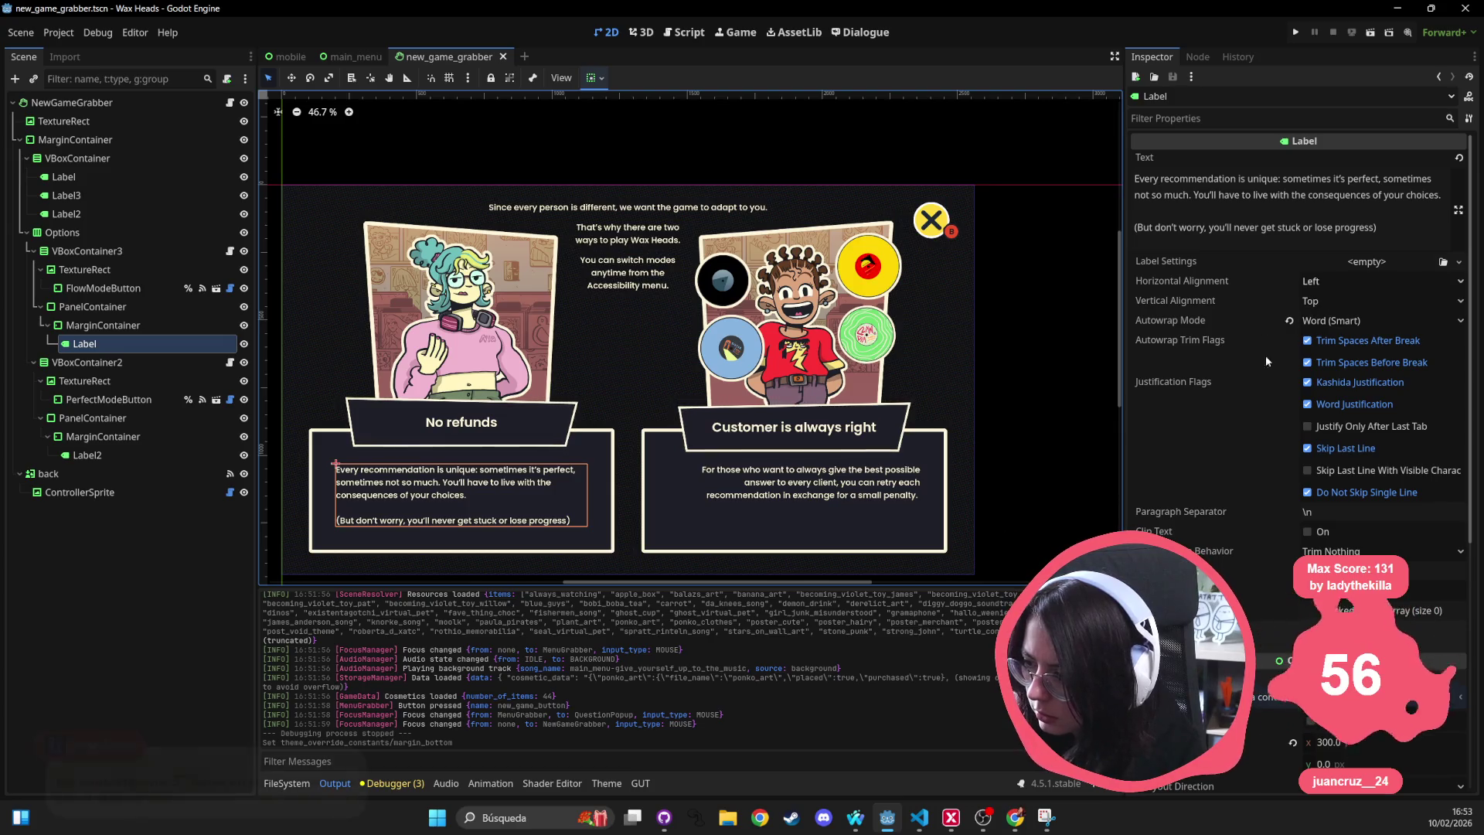
click(854, 485)
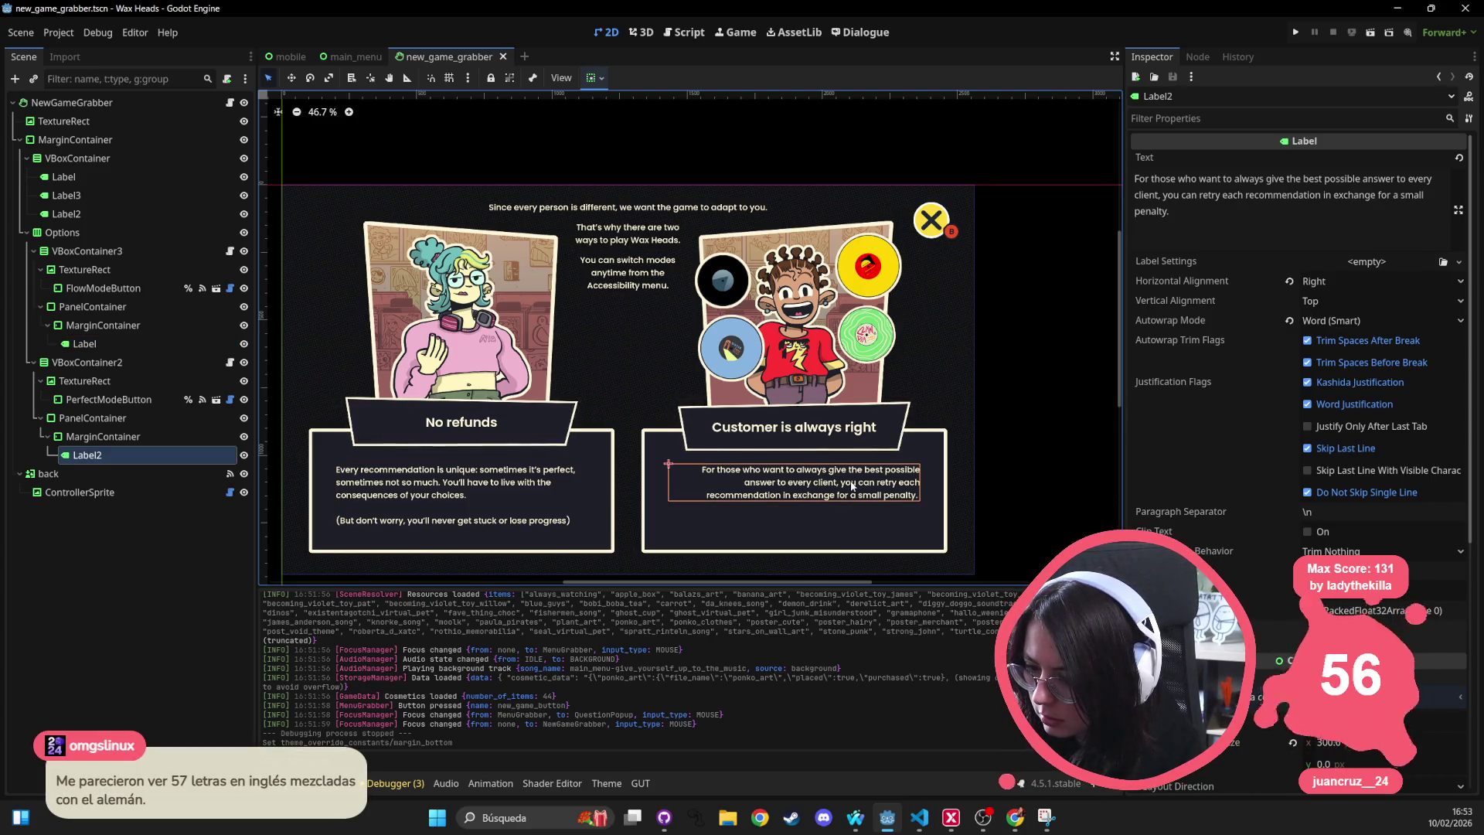
click(409, 492)
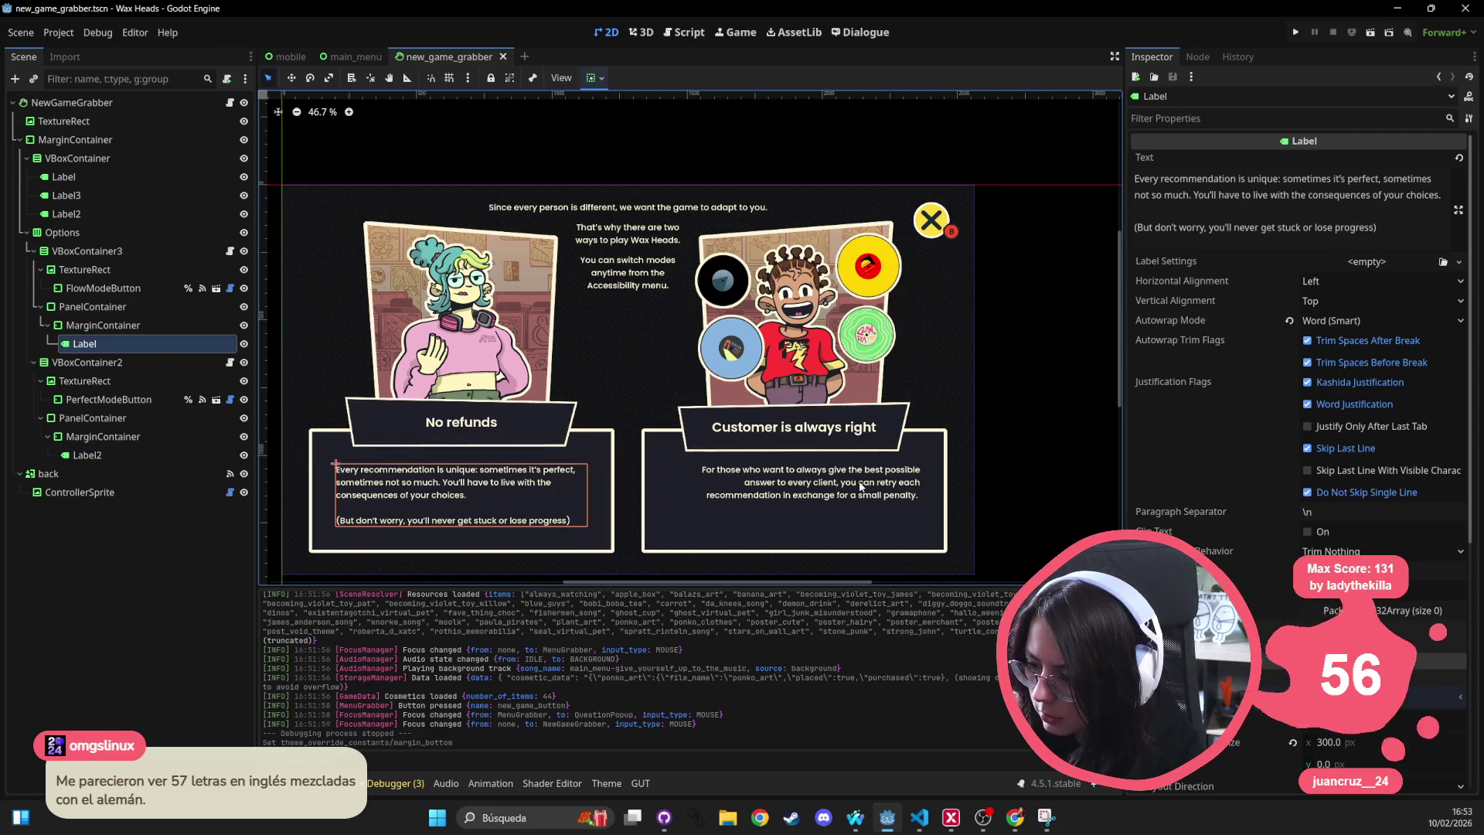
click(750, 429)
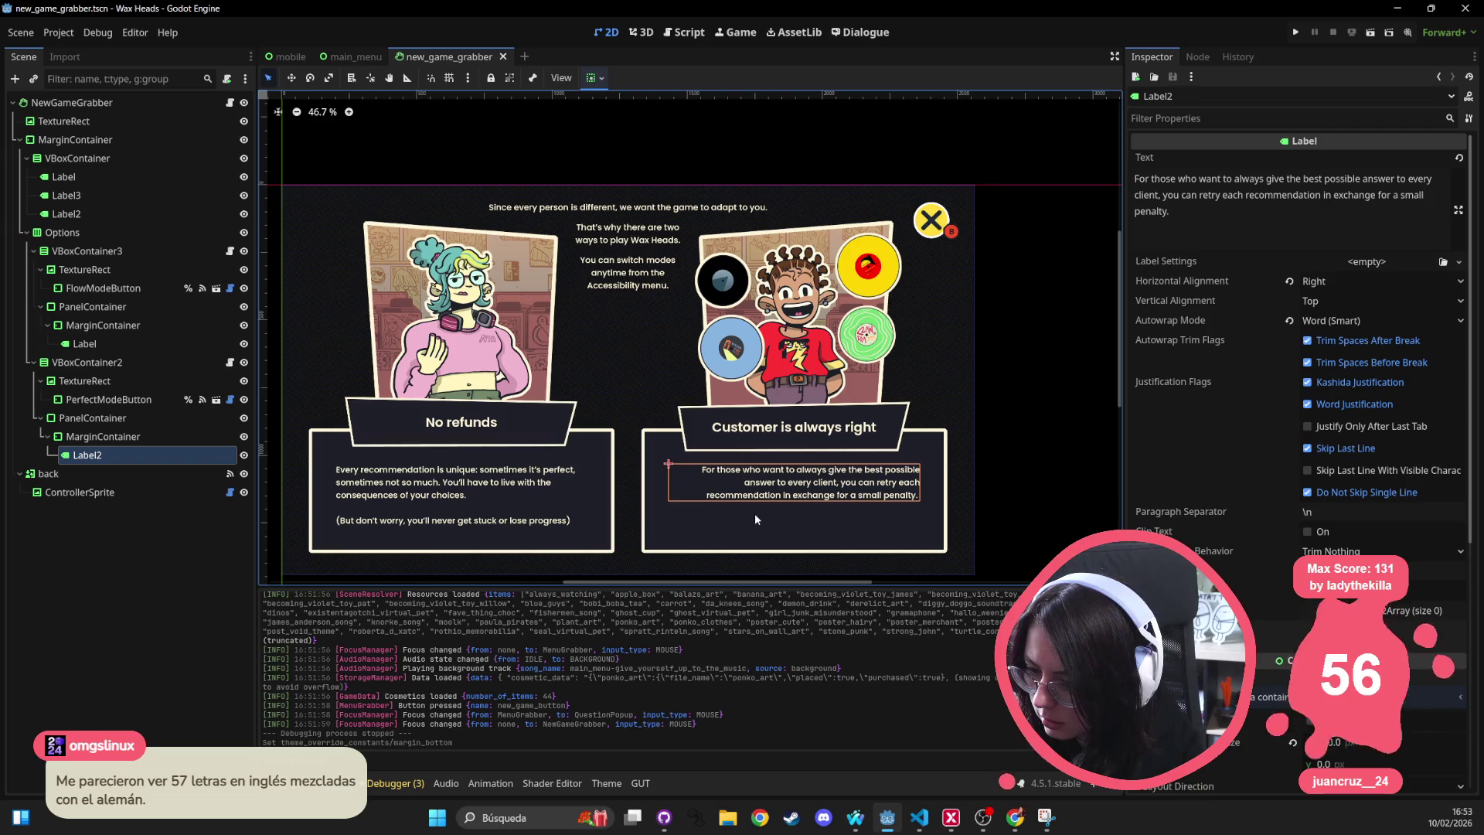
scroll(689, 481, up, 2)
scroll(689, 481, up, 1)
click(363, 472)
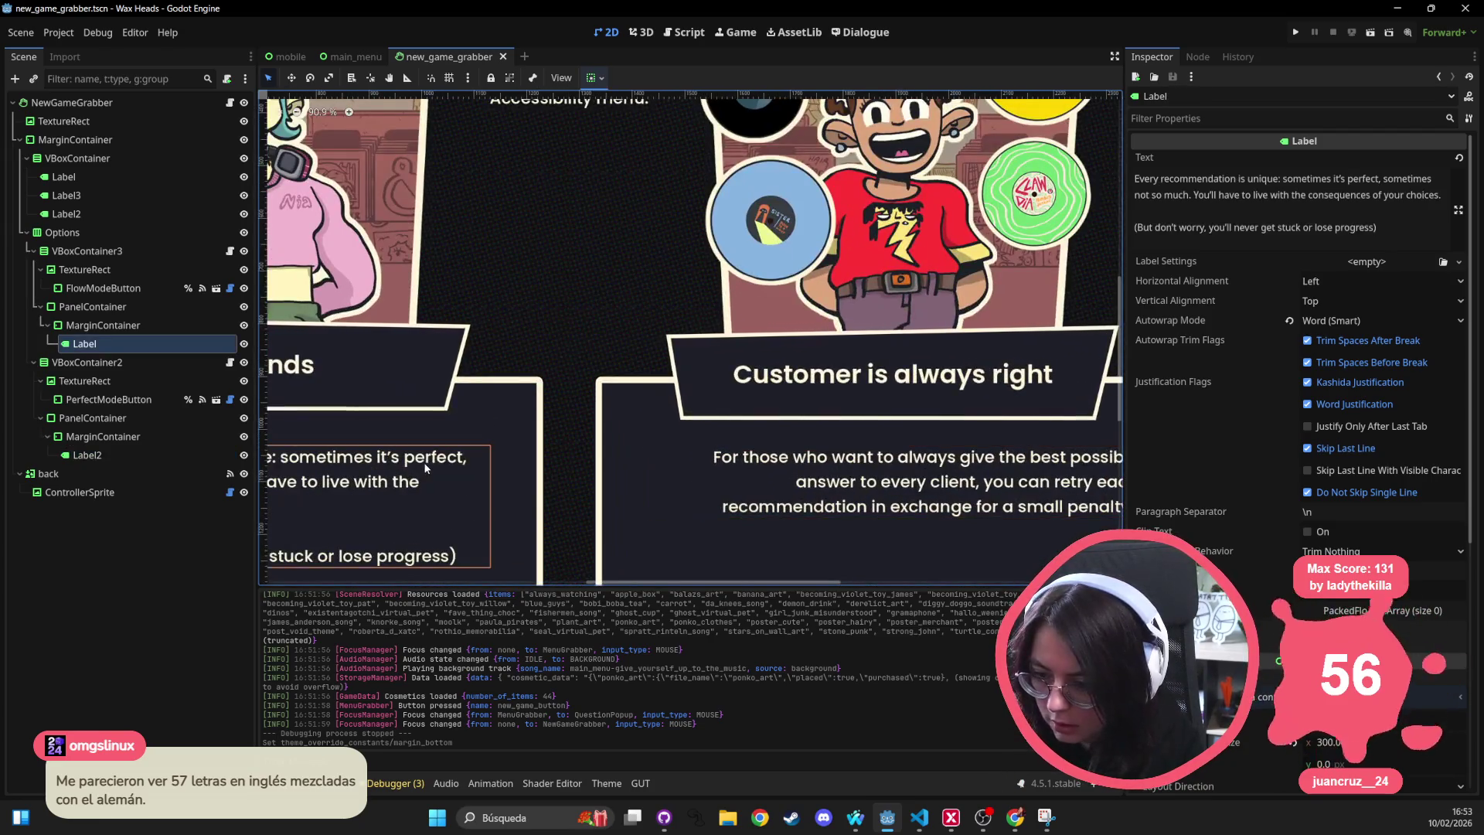
click(827, 496)
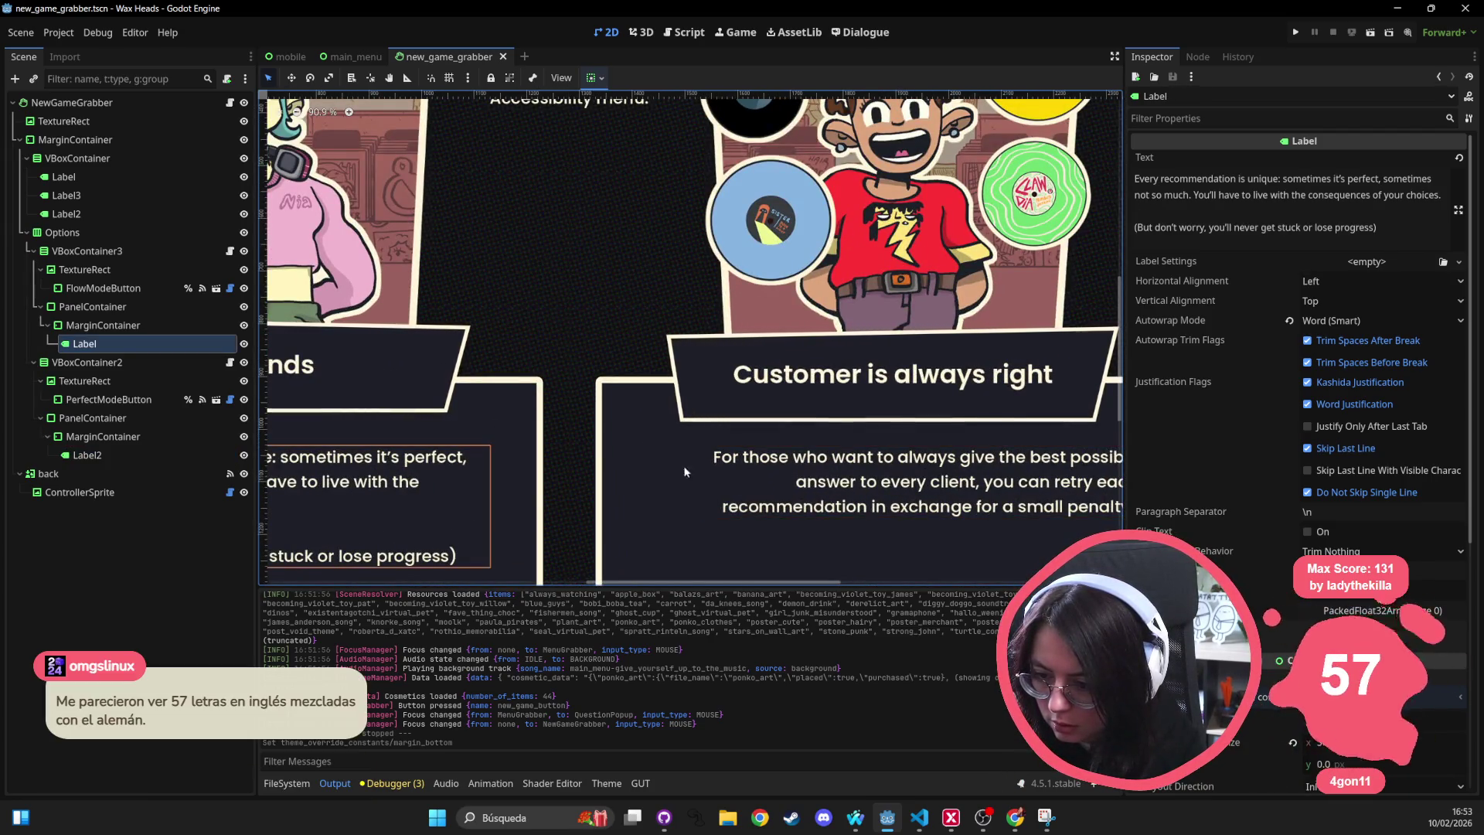
scroll(821, 476, down, 1)
scroll(820, 477, down, 3)
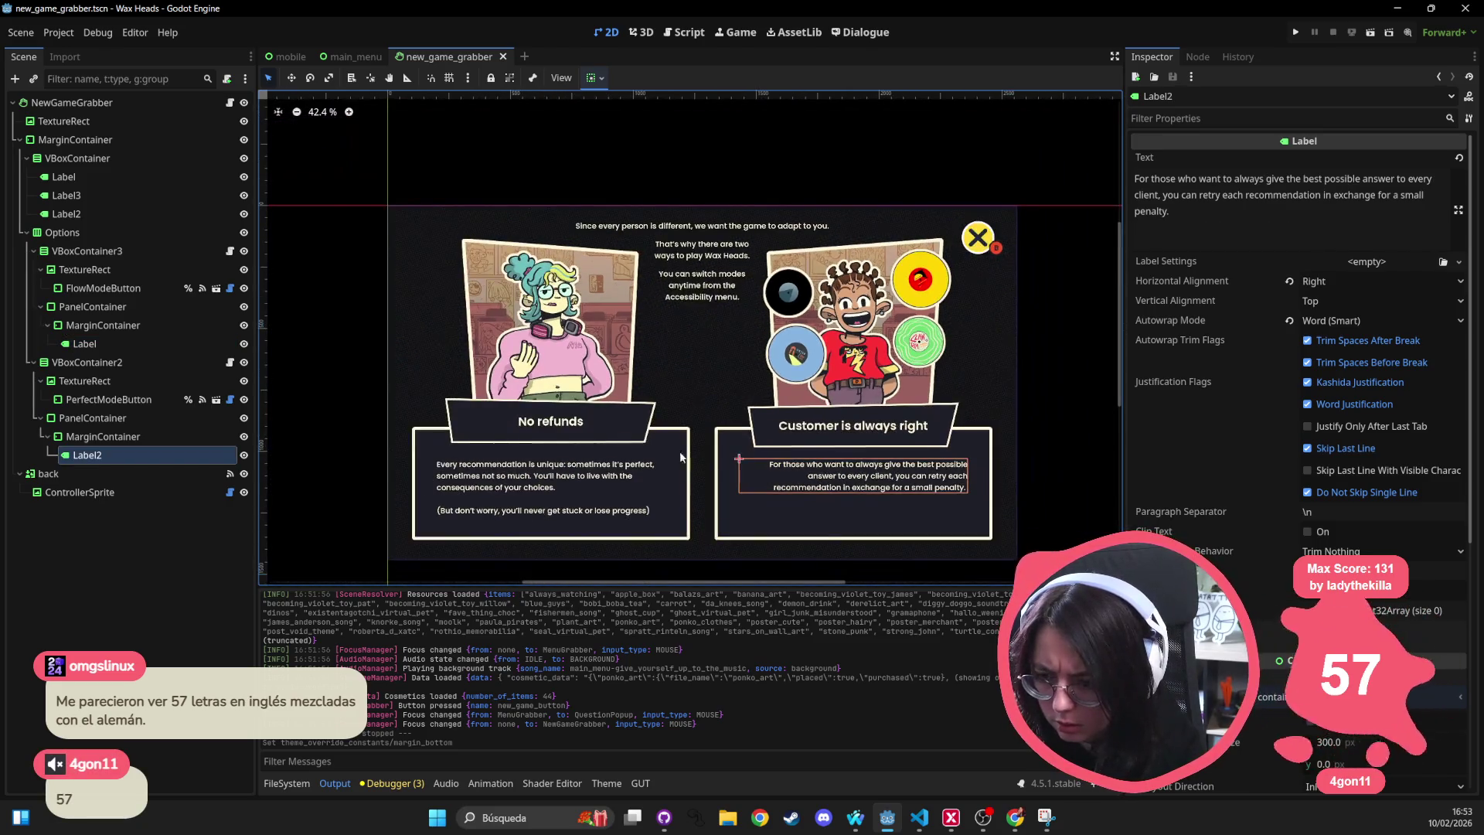
click(129, 421)
click(114, 438)
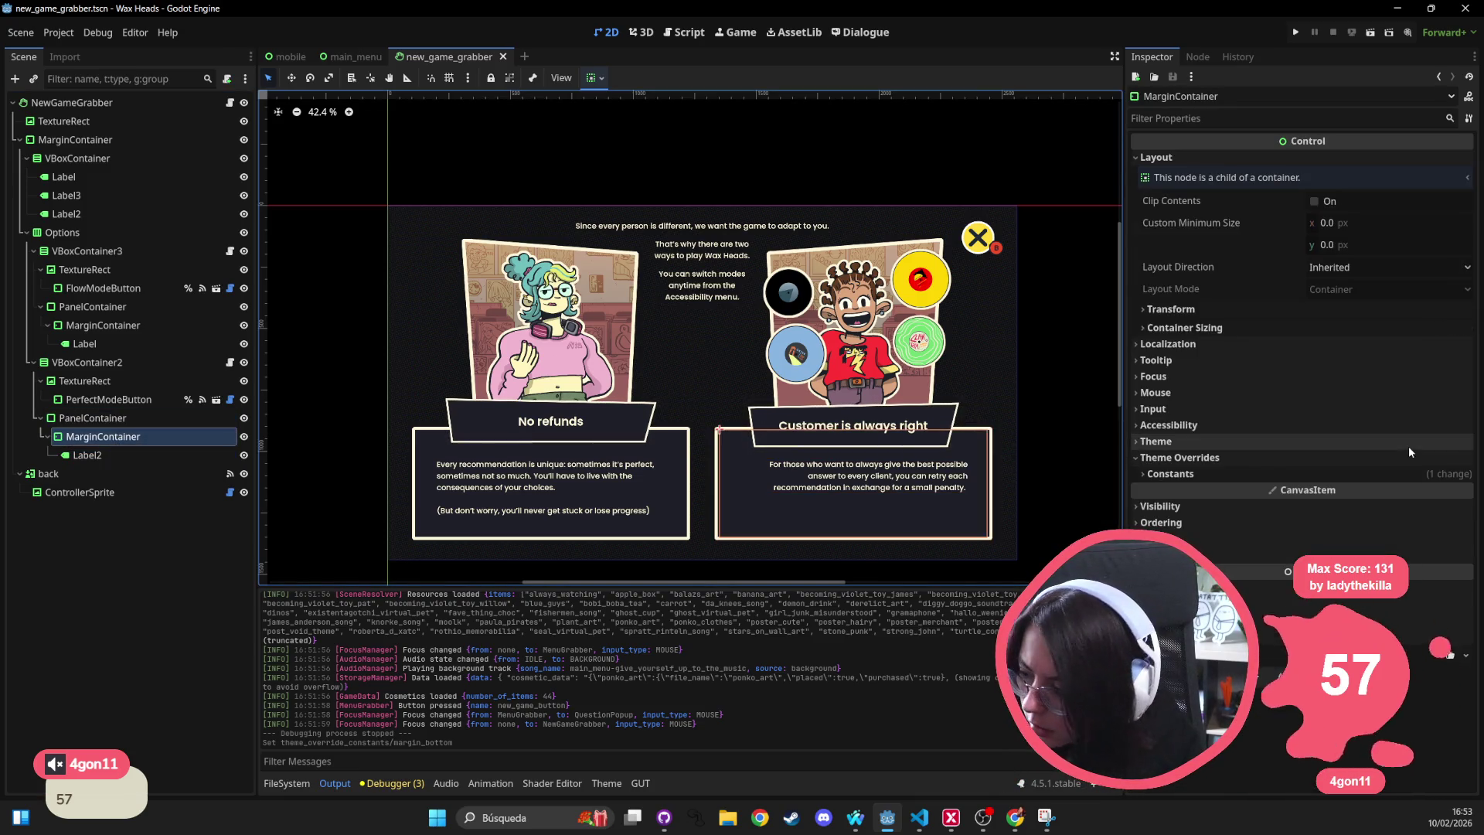
click(1356, 473)
mouse_move(1371, 494)
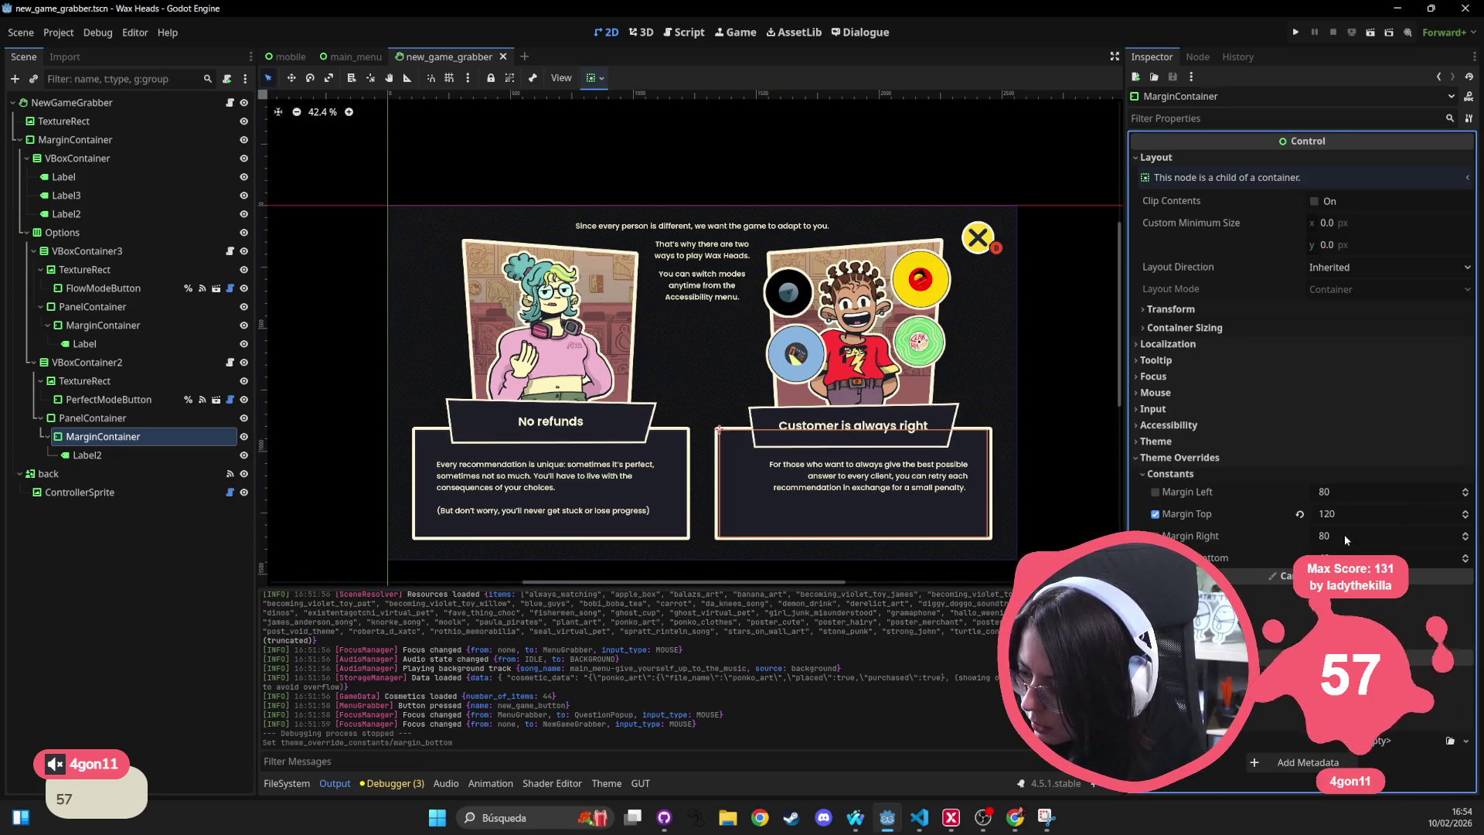
click(174, 327)
click(1170, 473)
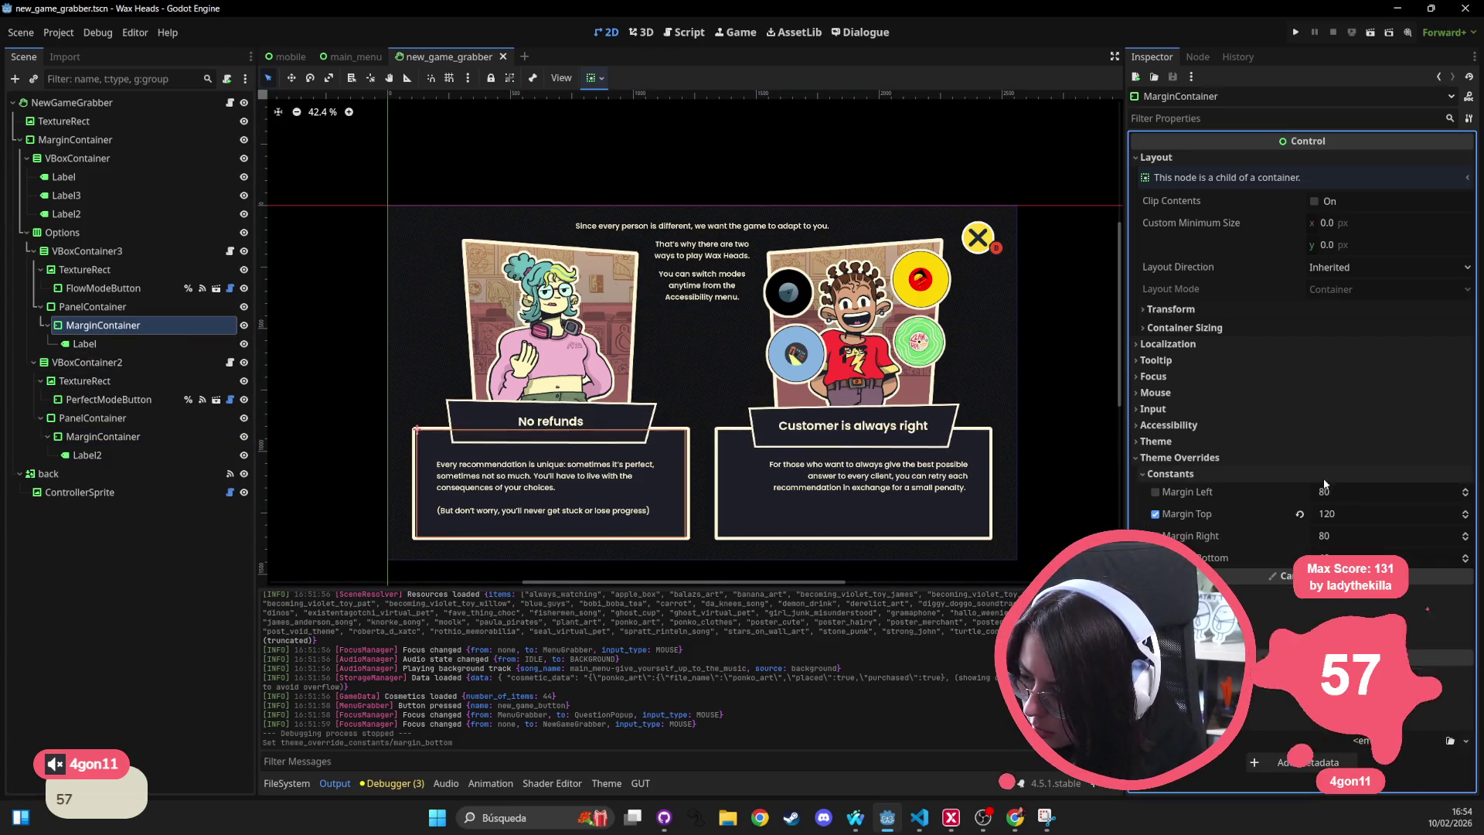
scroll(906, 504, up, 2)
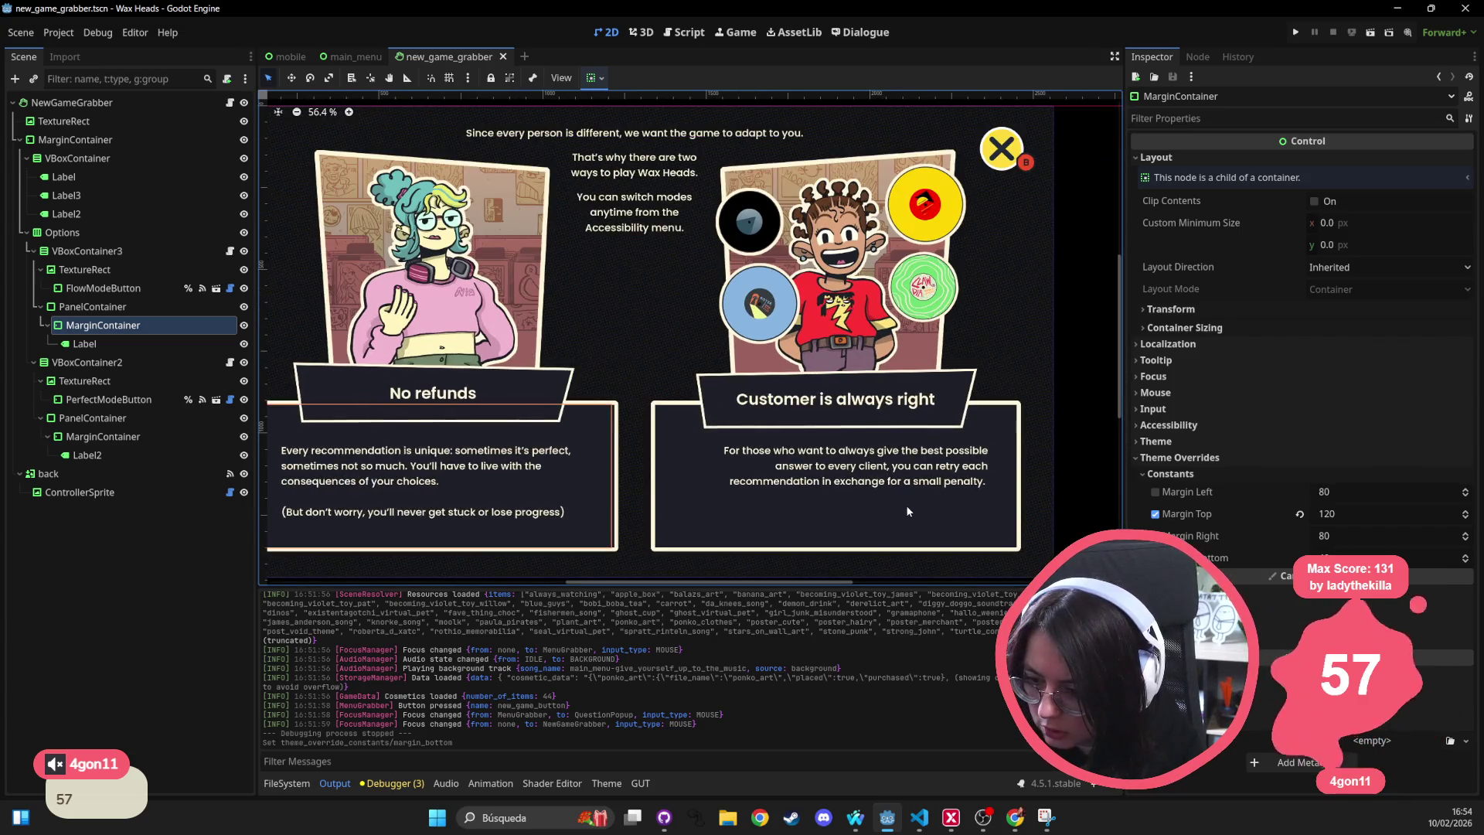
scroll(802, 501, up, 4)
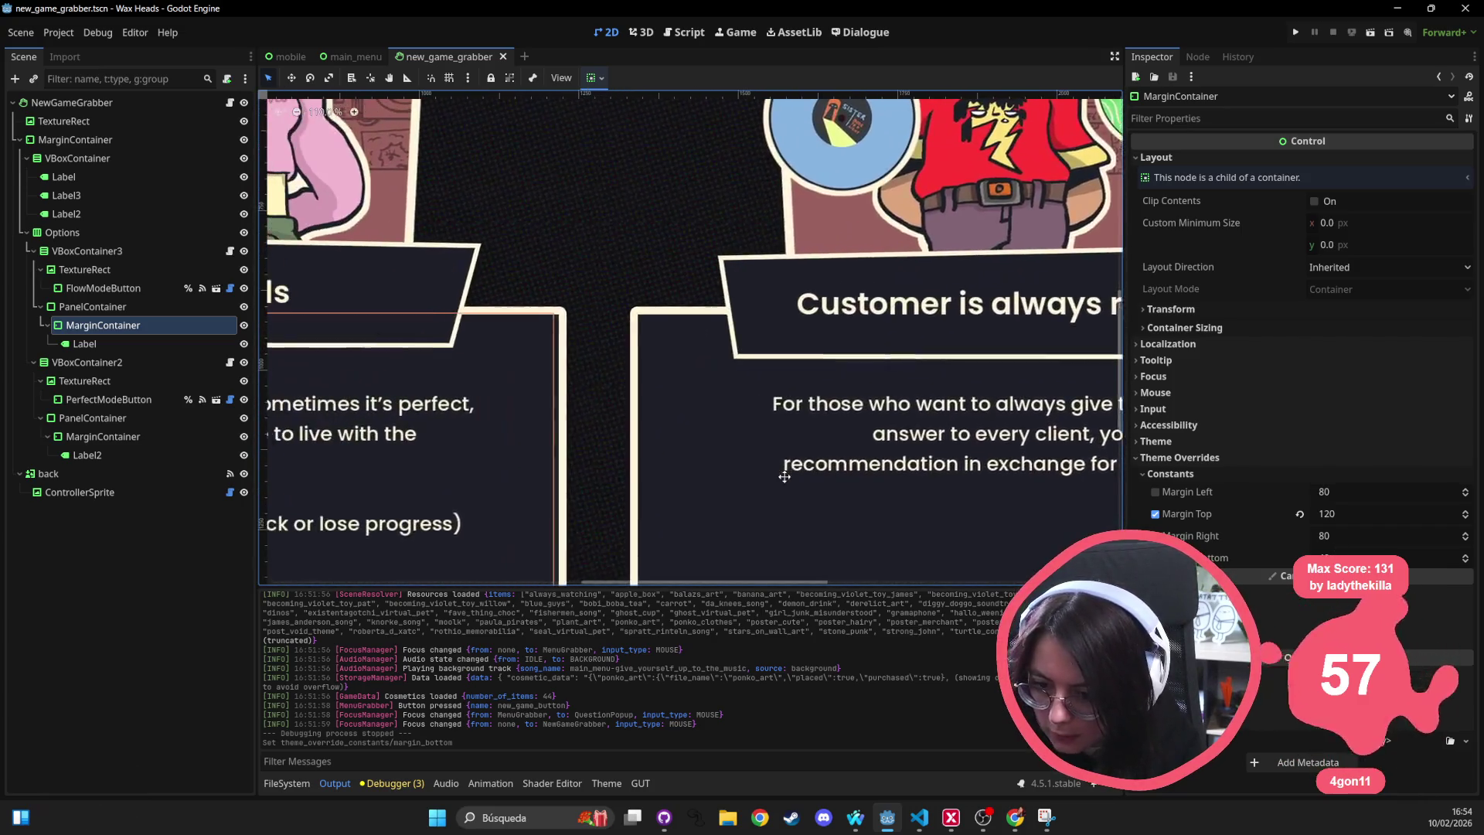
click(435, 821)
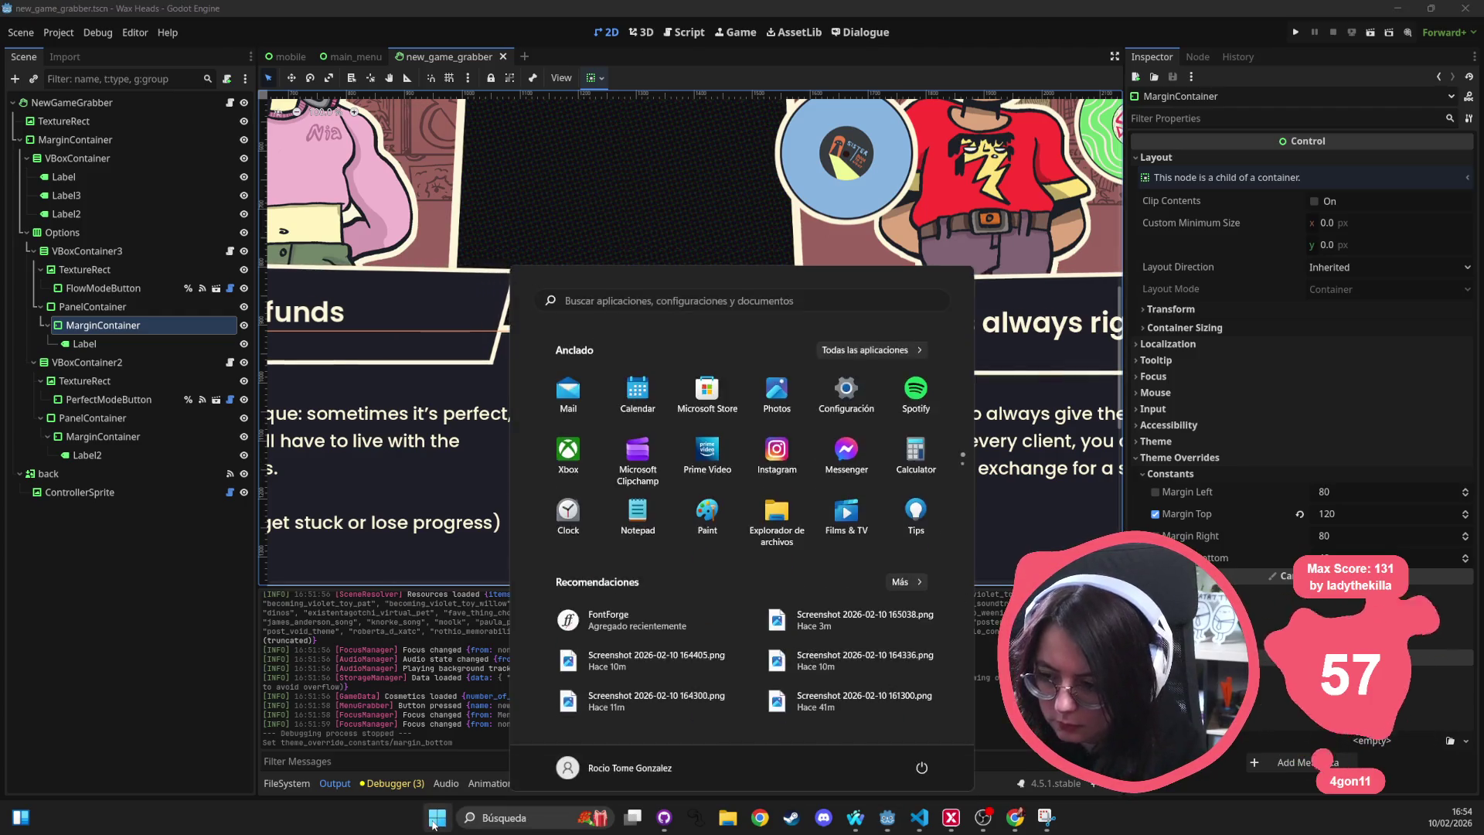
text(sni)
key(Return)
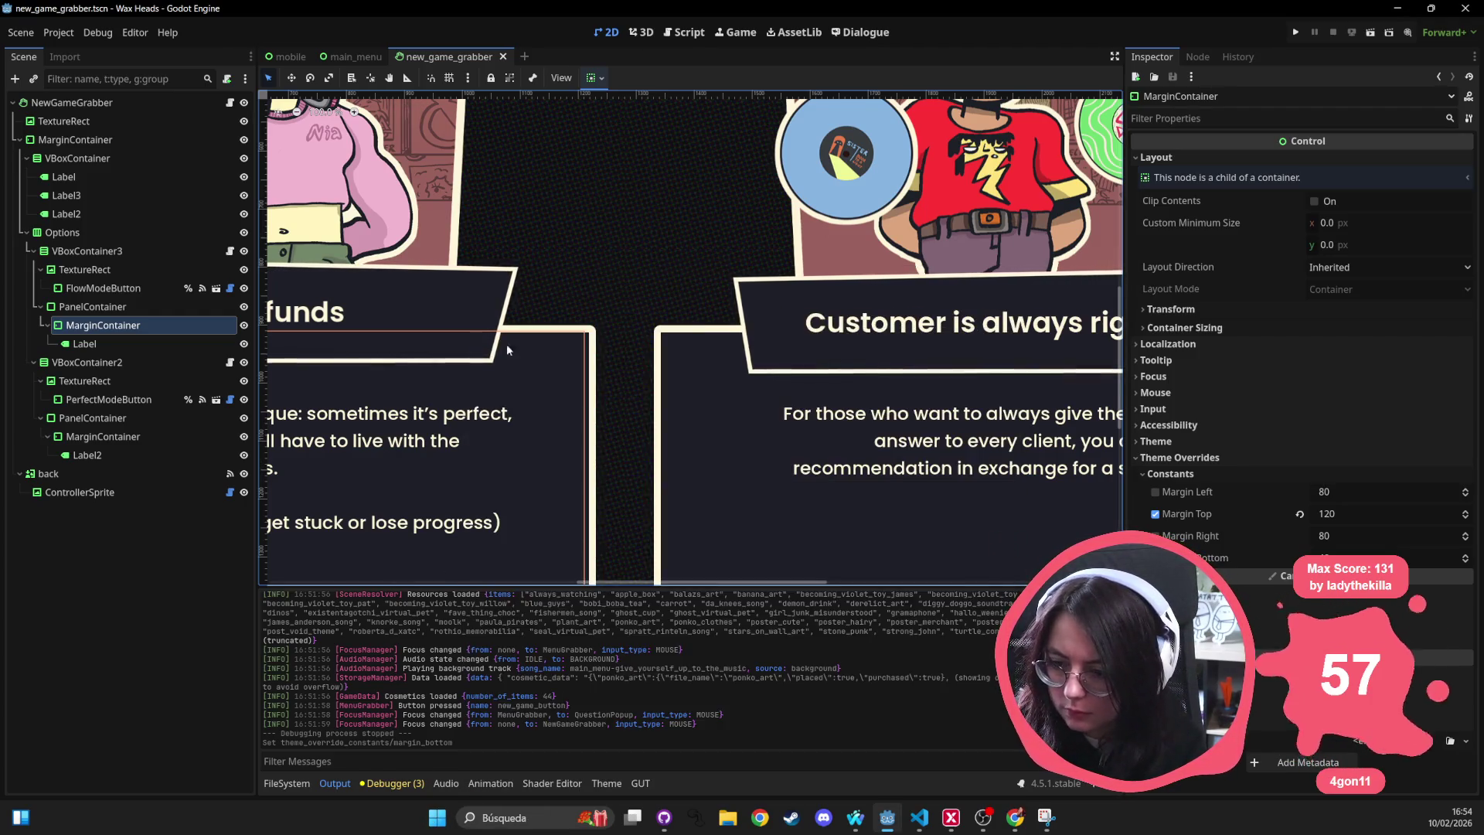
click(436, 277)
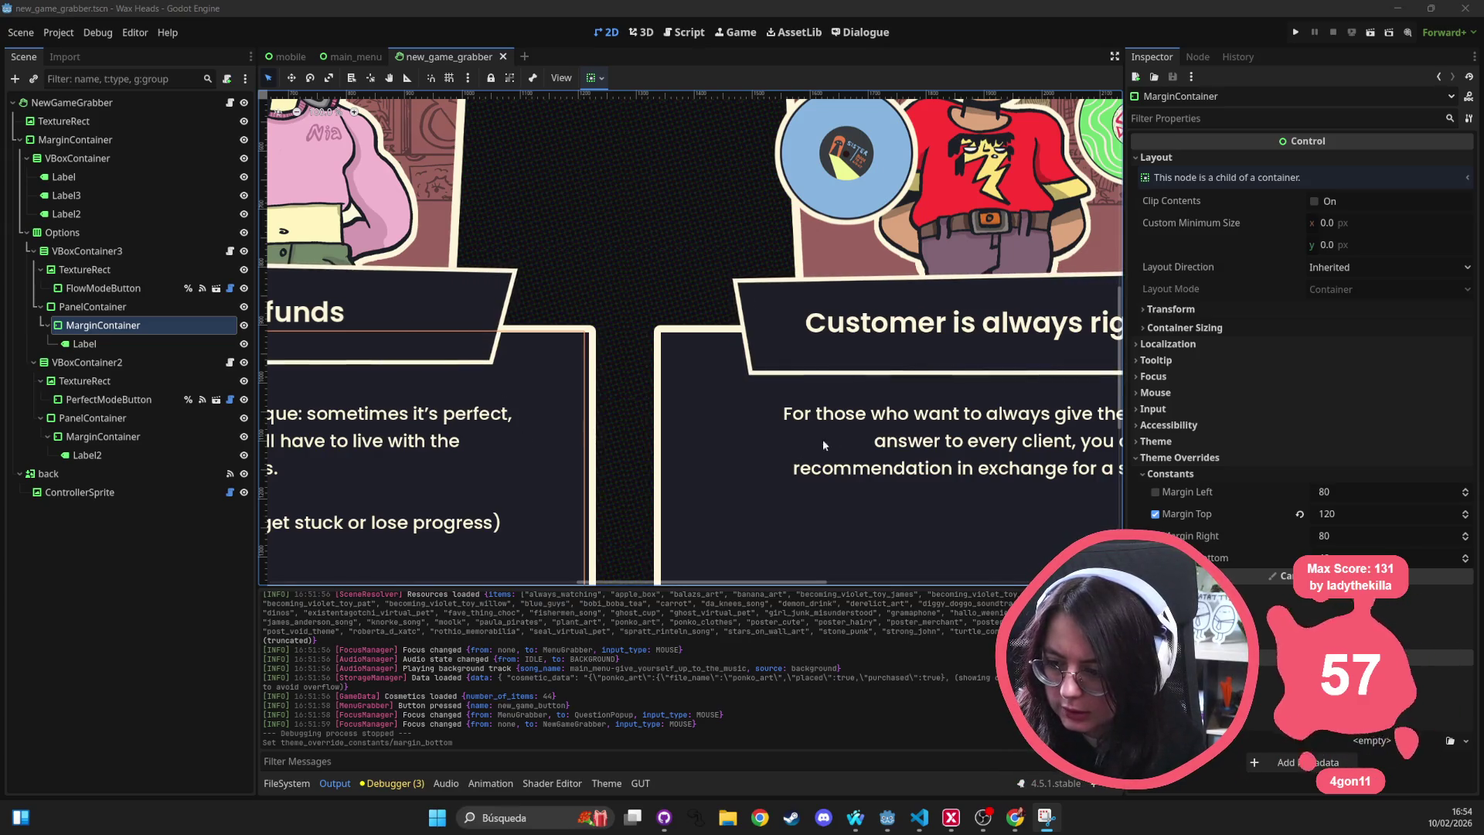
key(super+shift+s)
mouse_move(326, 356)
mouse_down()
mouse_move(474, 441)
mouse_move(929, 429)
mouse_up()
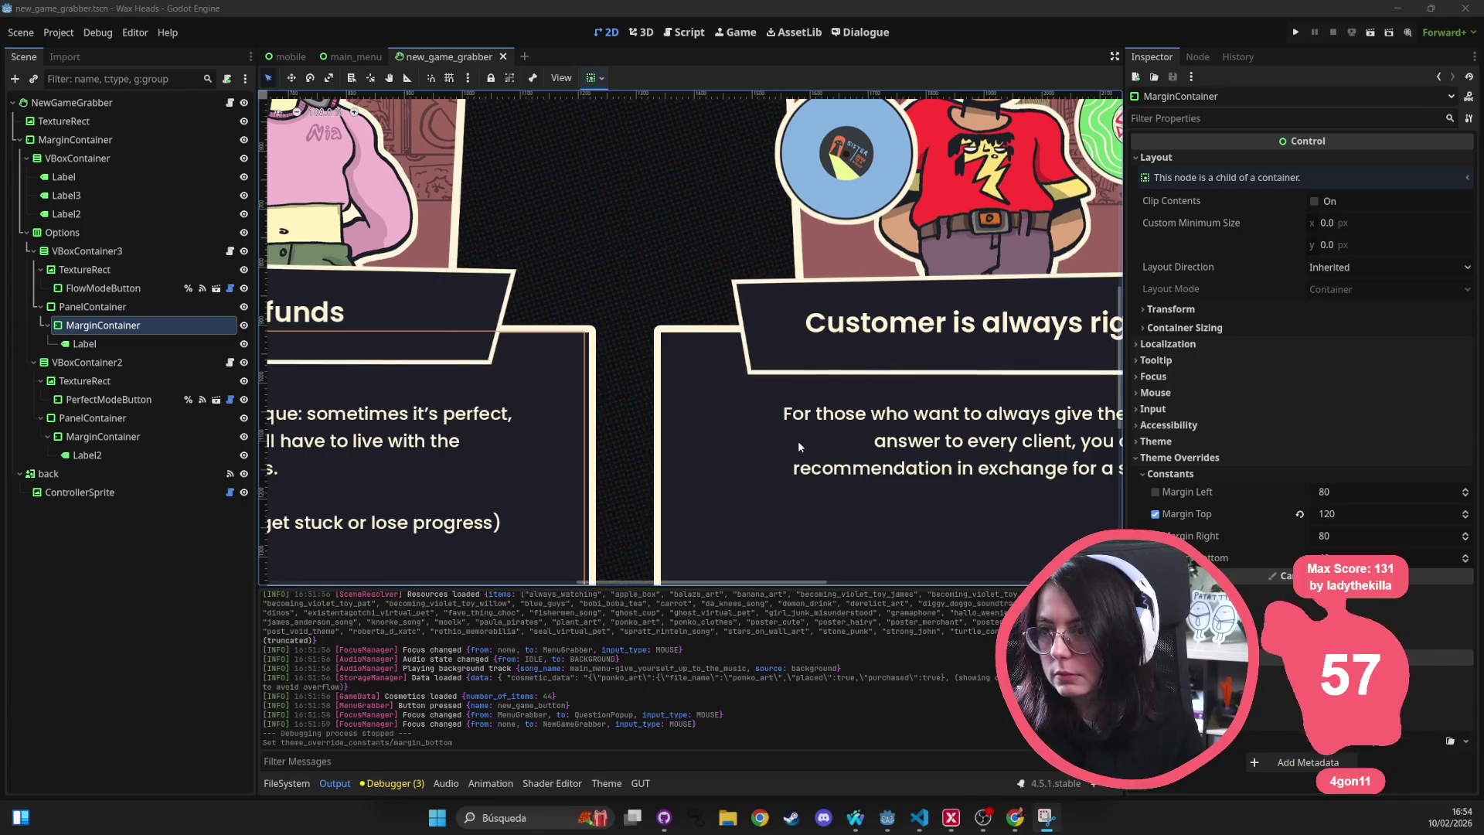
scroll(797, 441, down, 2)
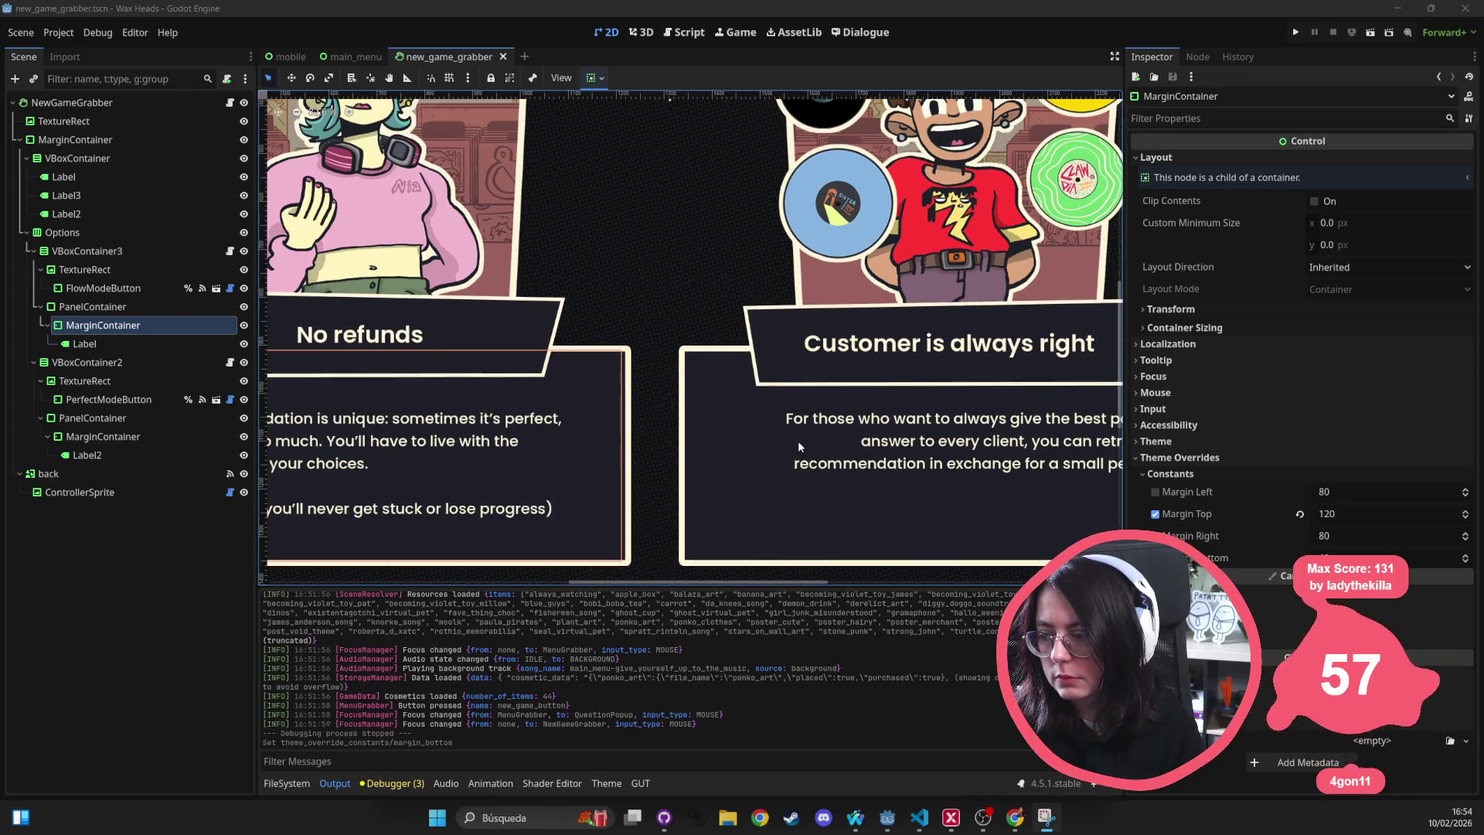
scroll(798, 441, down, 1)
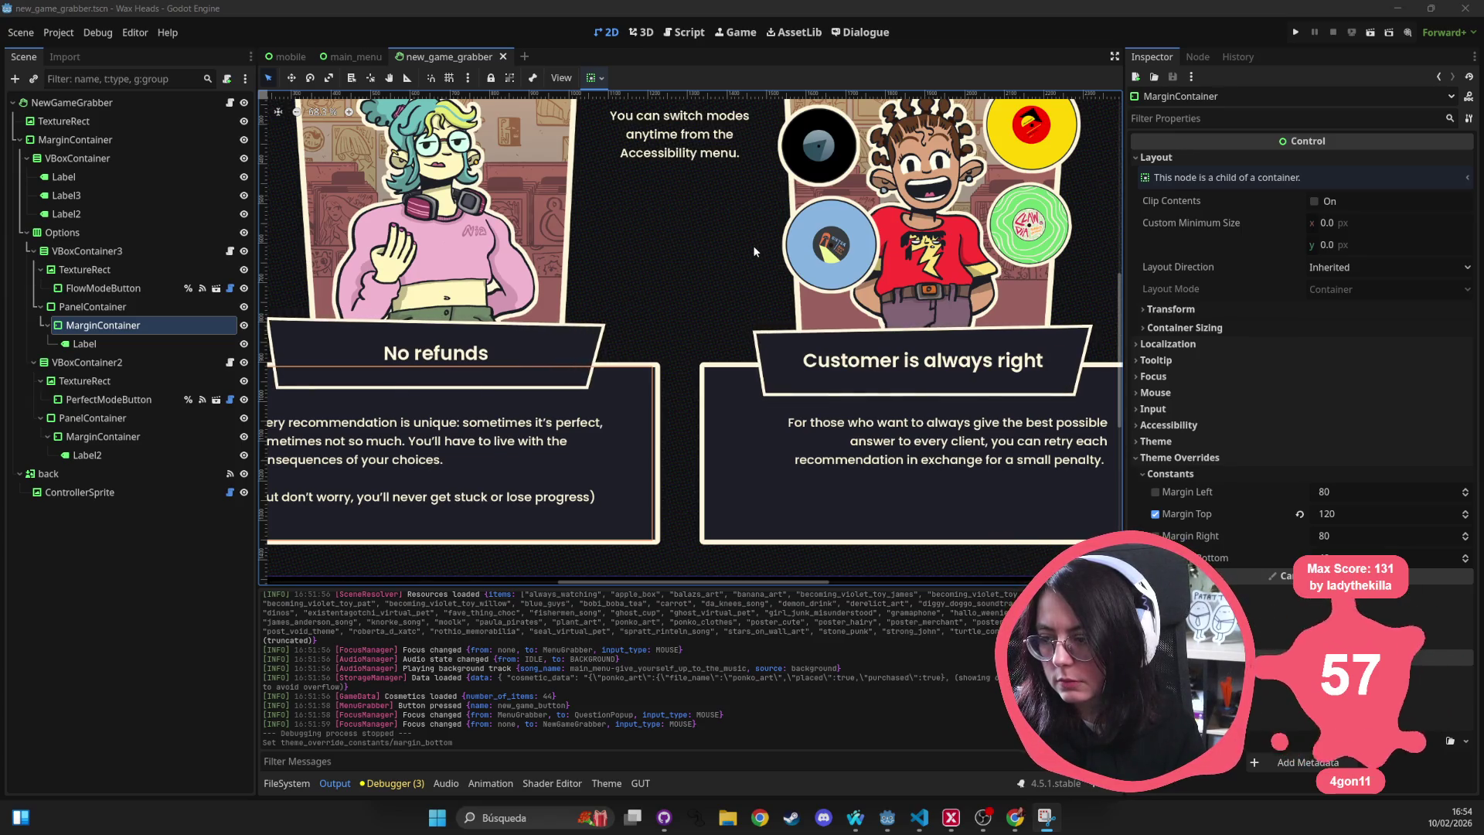
scroll(754, 248, down, 1)
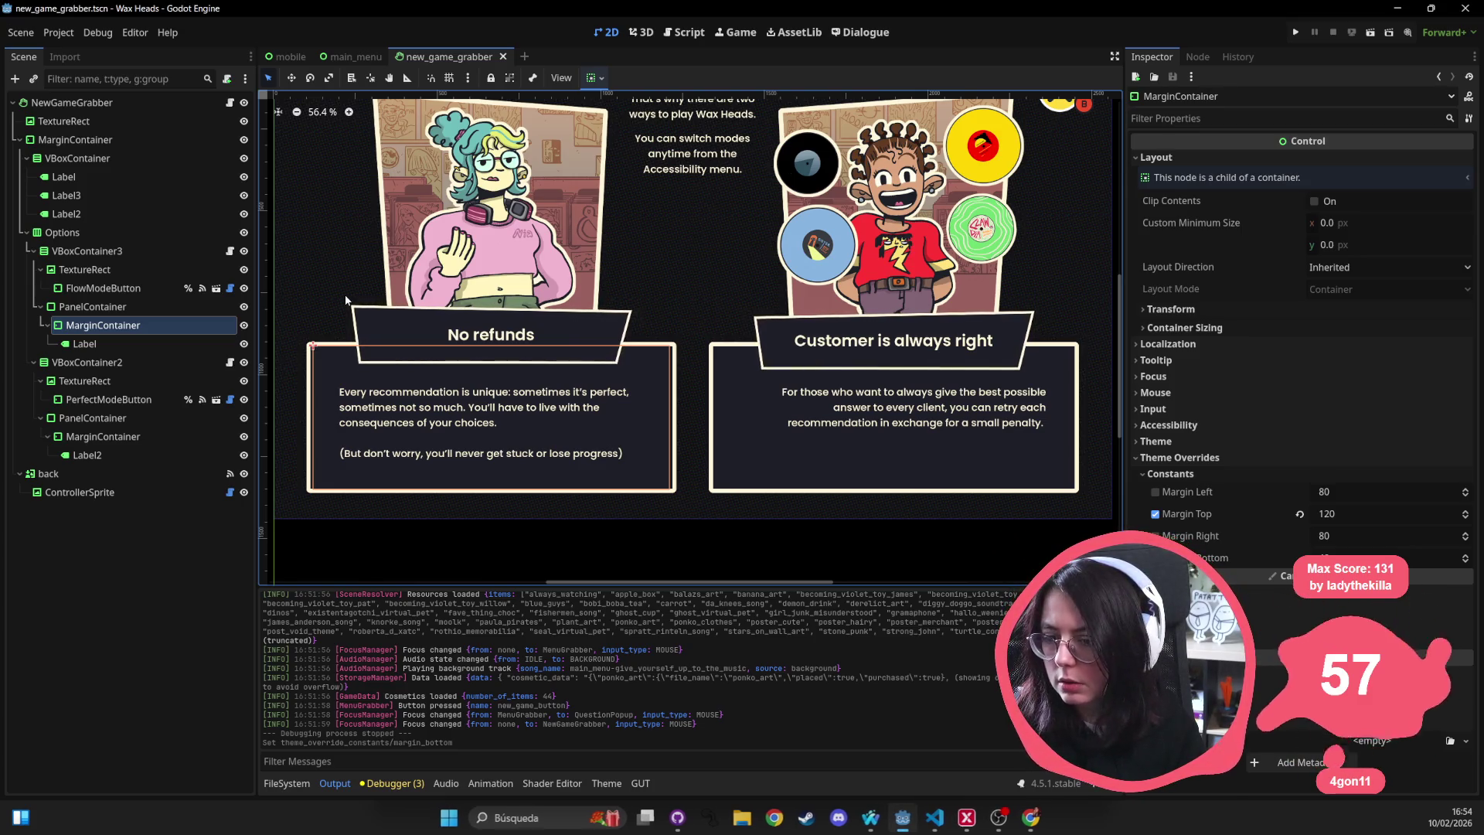
Compare the slant settings of the No refunds and Customer is always right buttons.
click(802, 349)
click(803, 349)
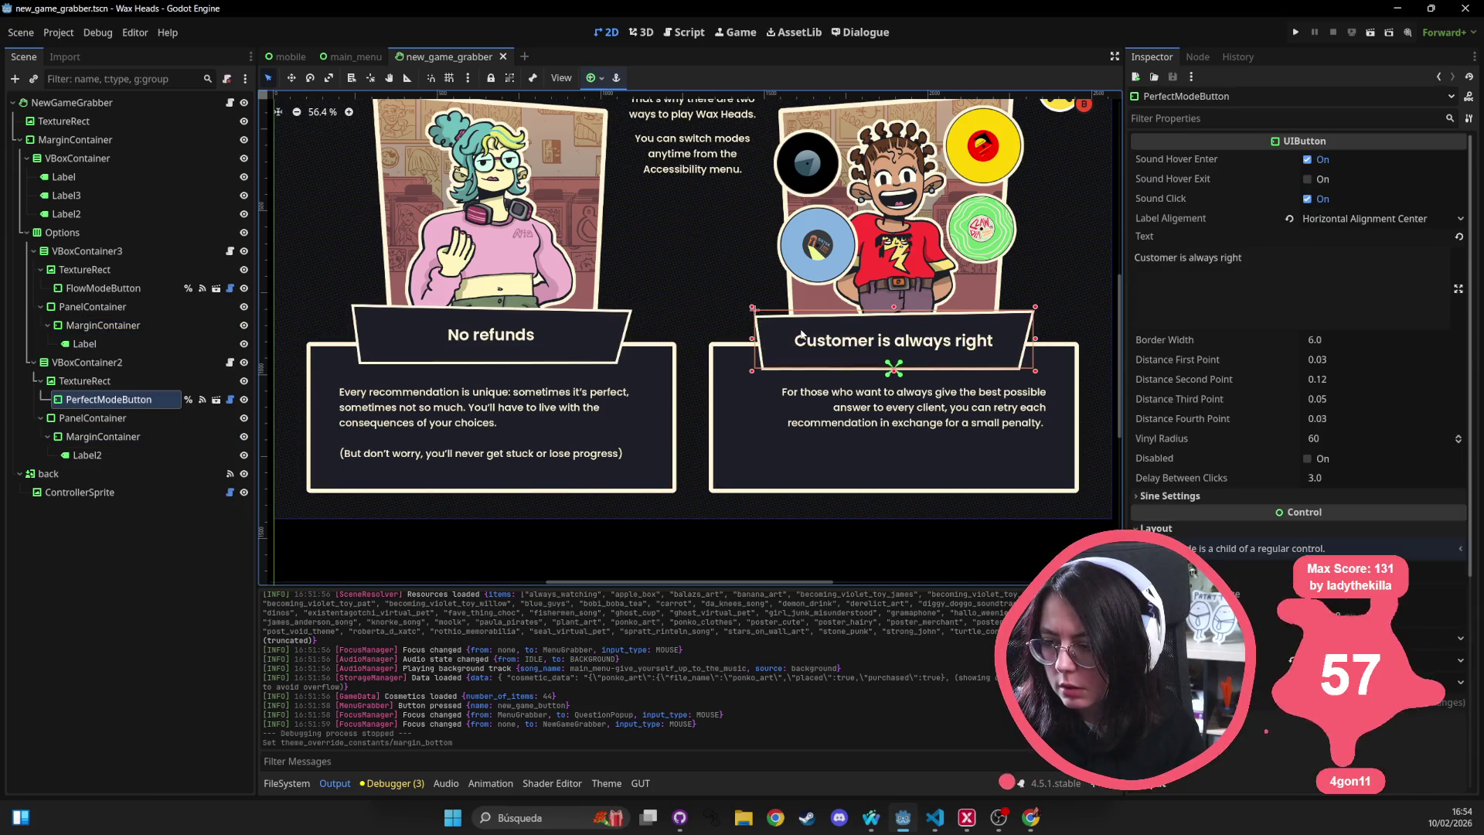
click(539, 338)
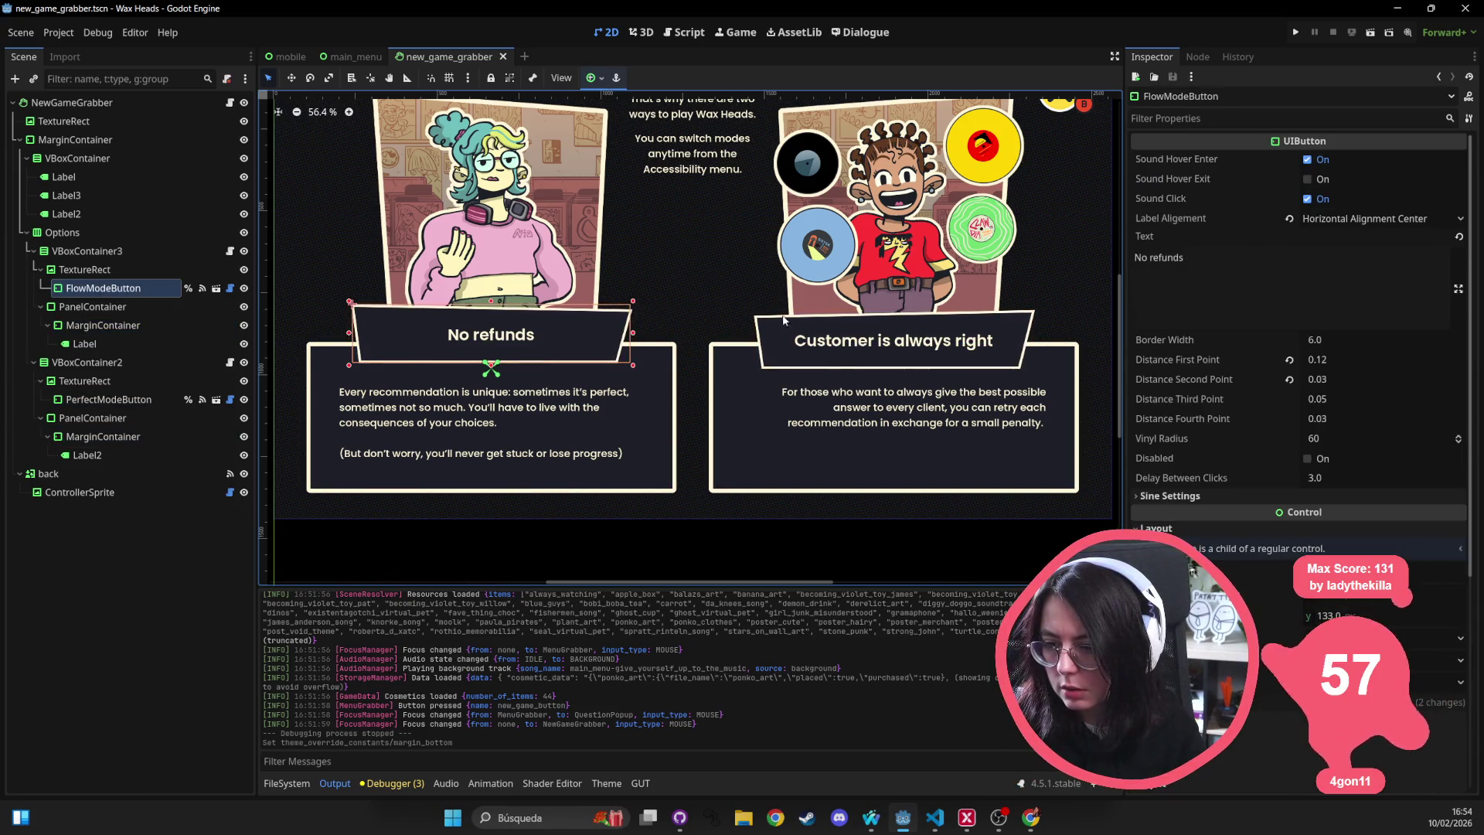
click(840, 322)
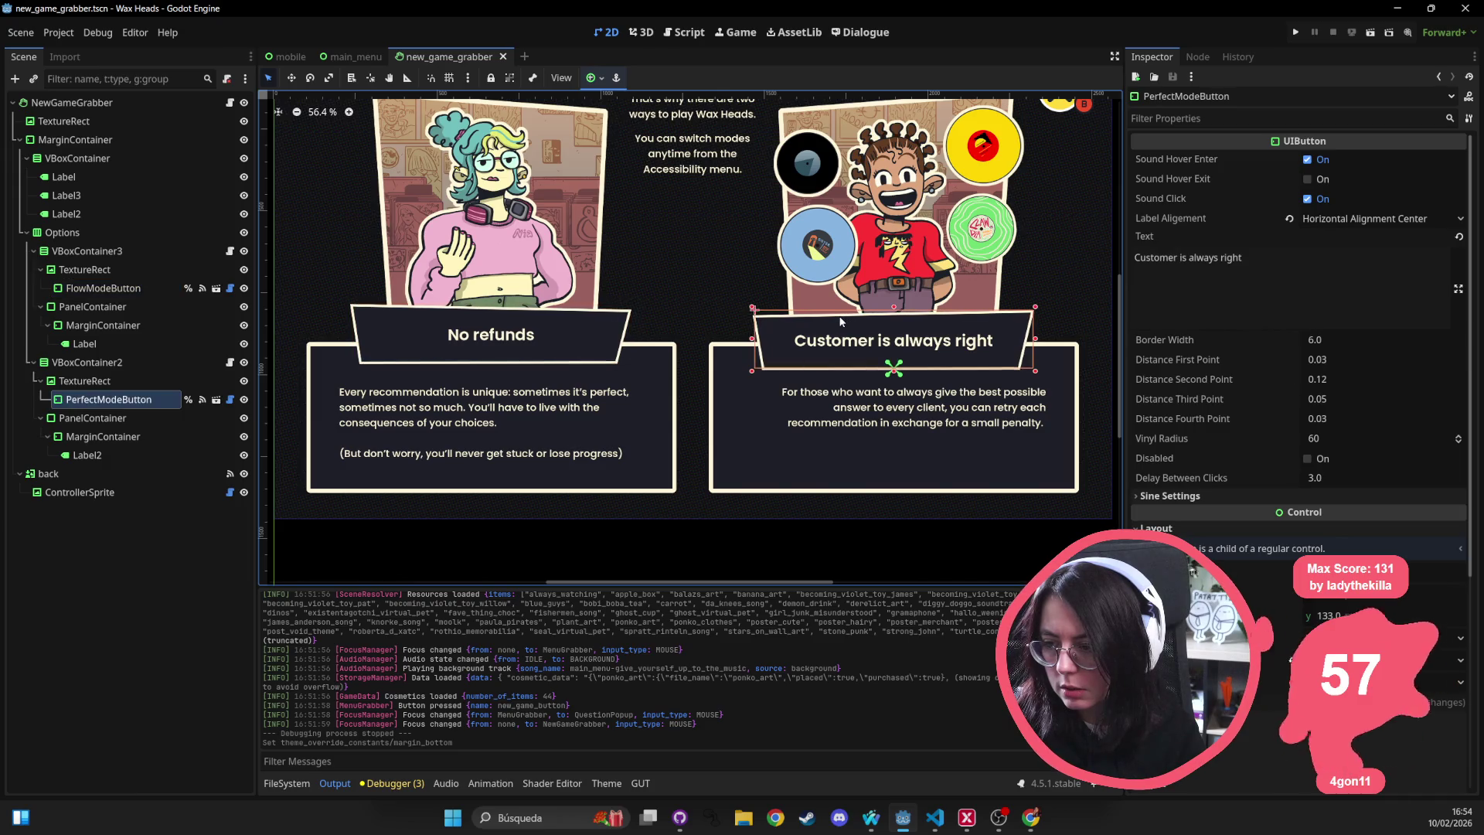
click(531, 322)
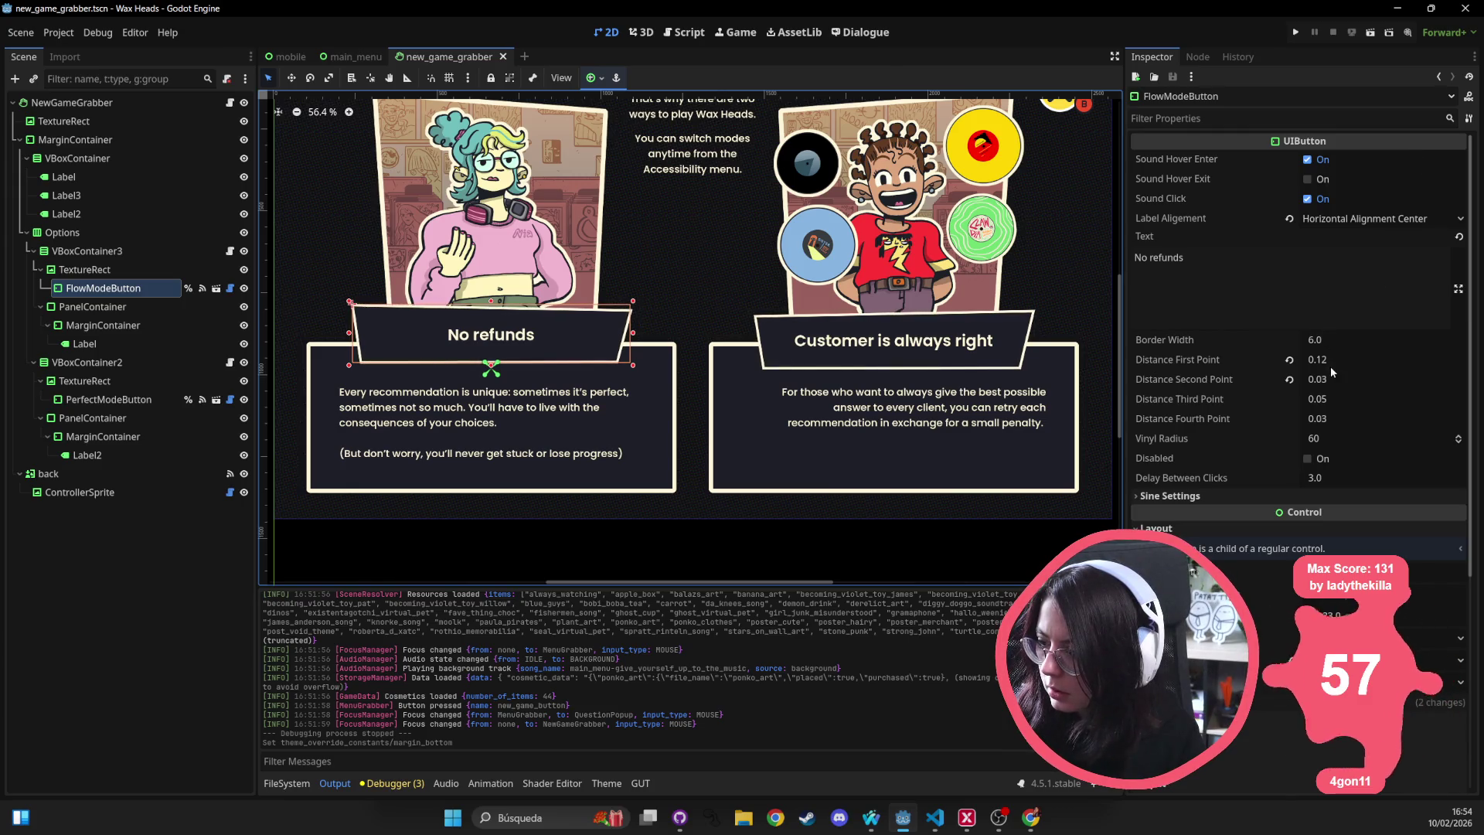
click(972, 330)
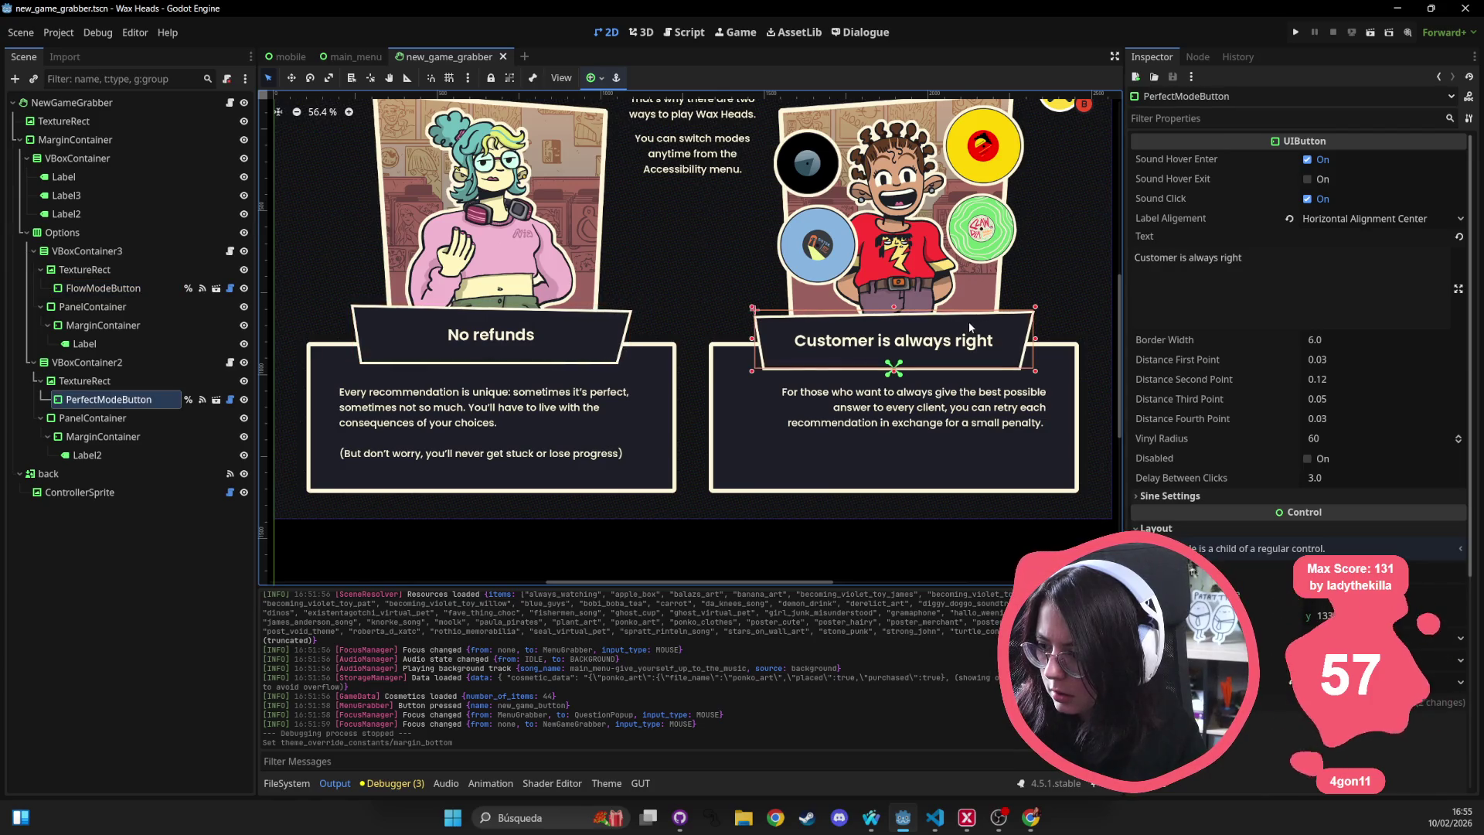
Set No refunds' Distance First Point to 0.03 and Distance Second Point to 0.12, then save.
click(614, 323)
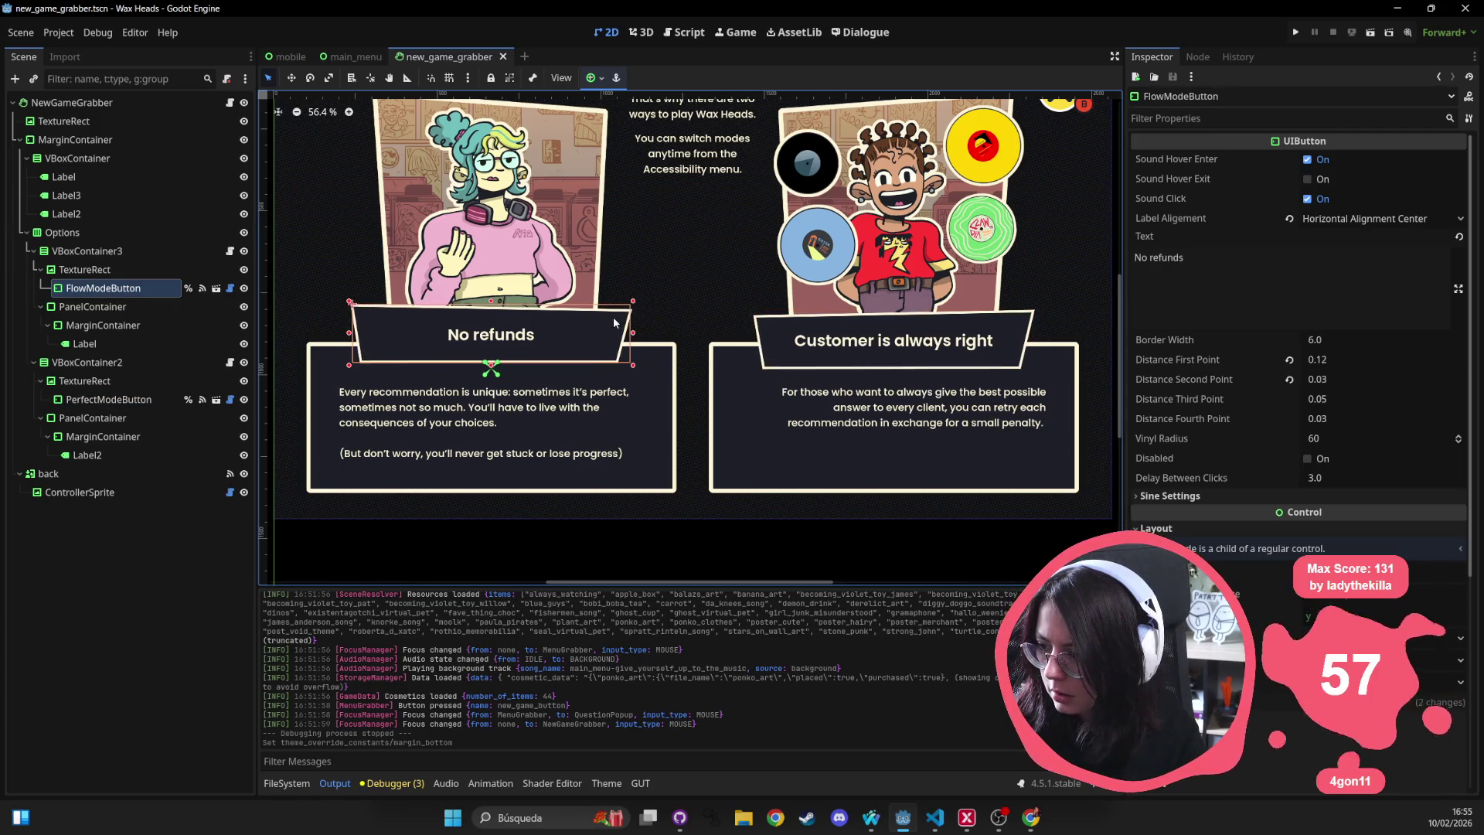
click(1289, 361)
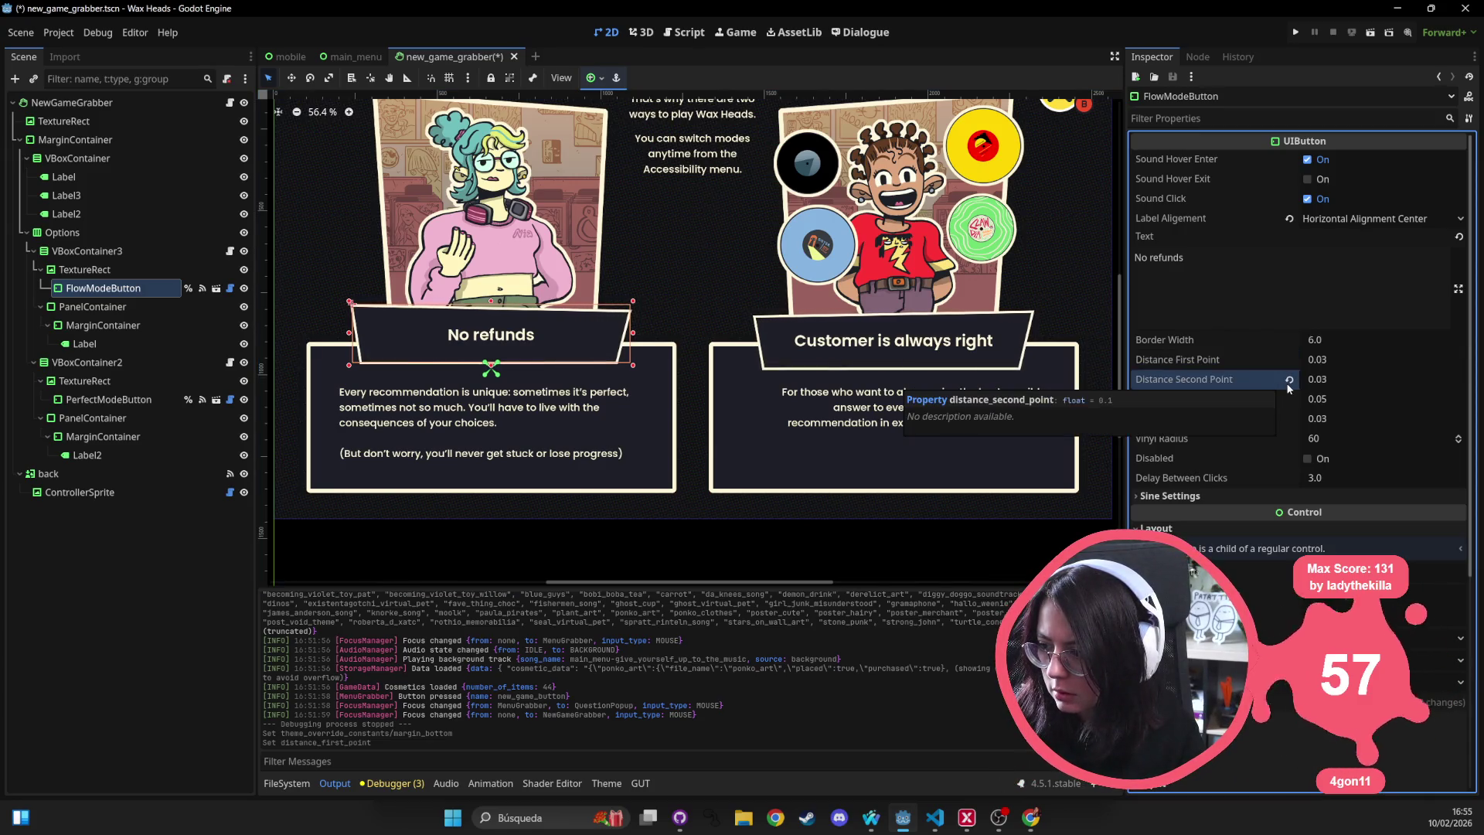
click(1289, 380)
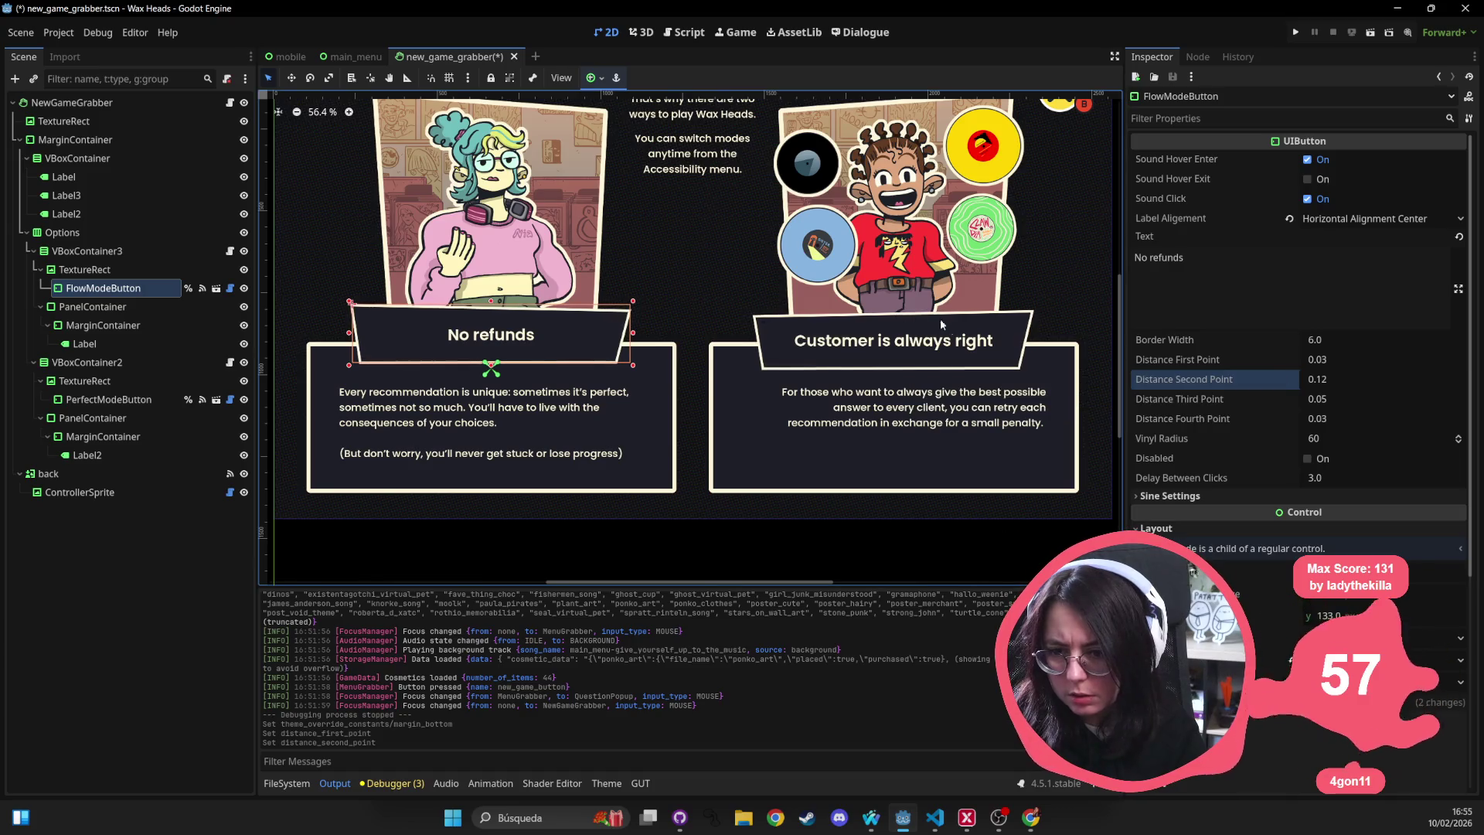
click(960, 338)
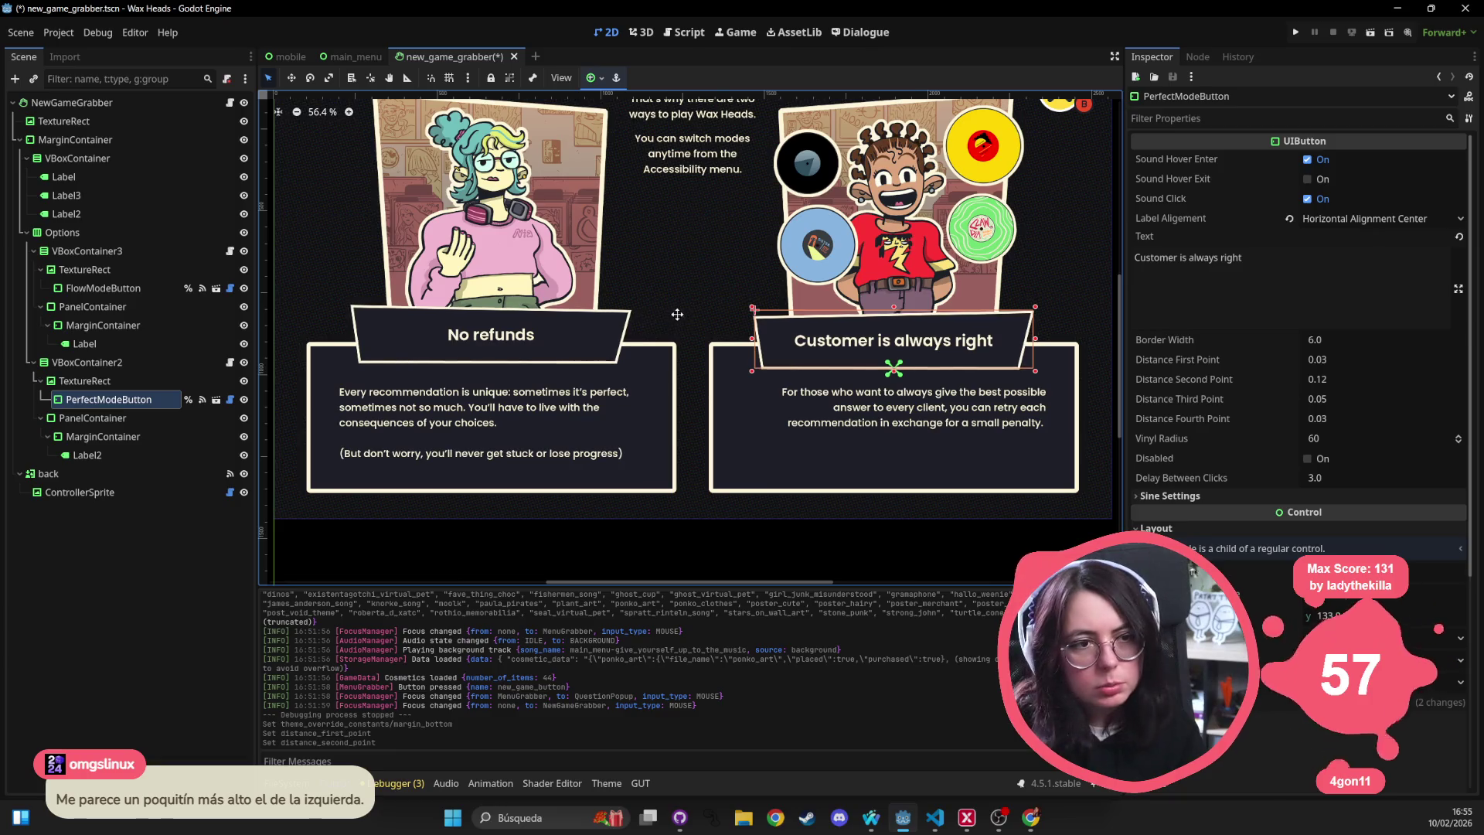
scroll(698, 350, up, 1)
key(ctrl+s)
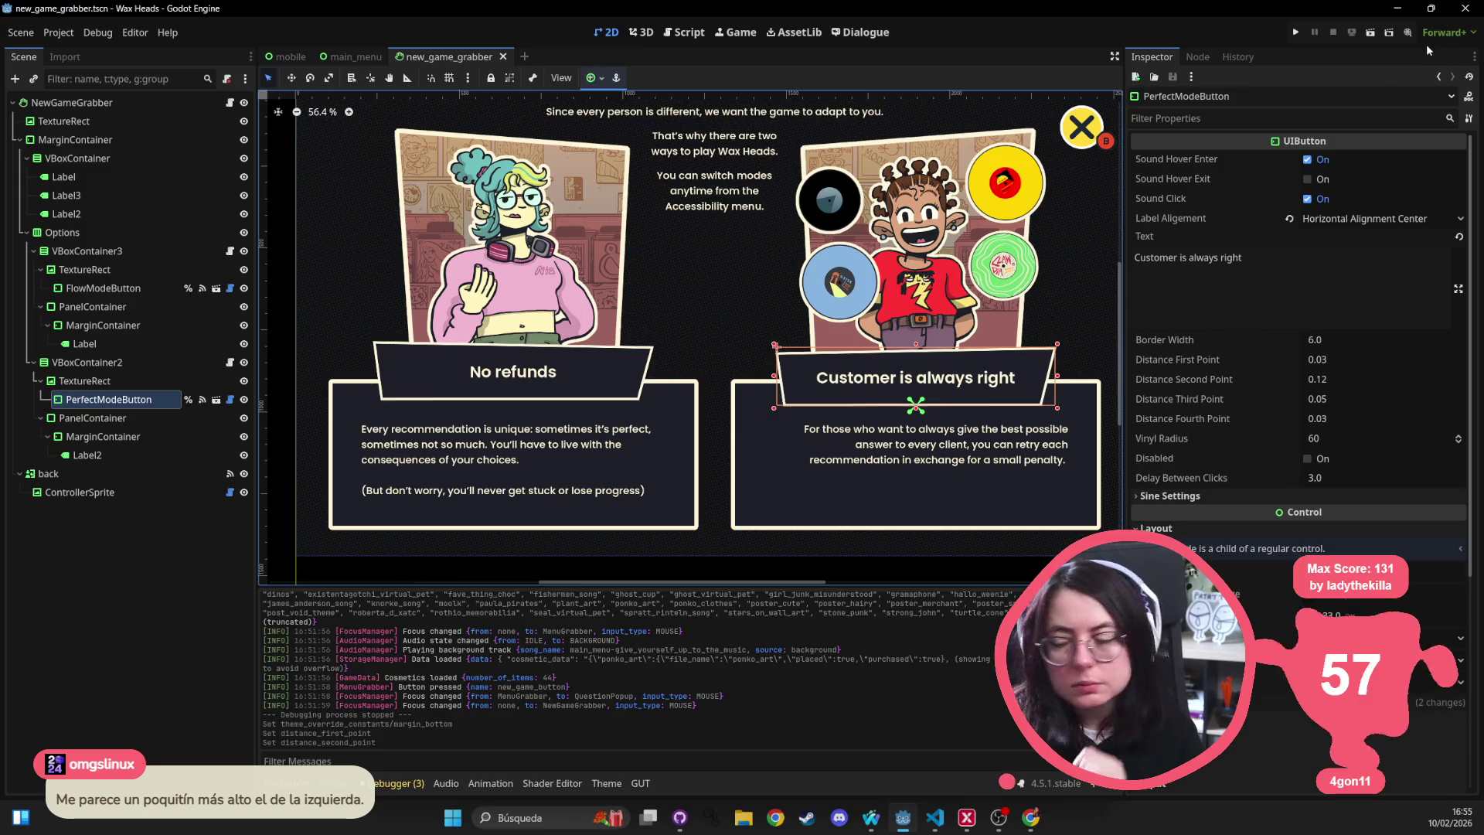
Run the game, start Neues Spiel with JA, arrow between both mode cards, then close the selection.
click(1296, 34)
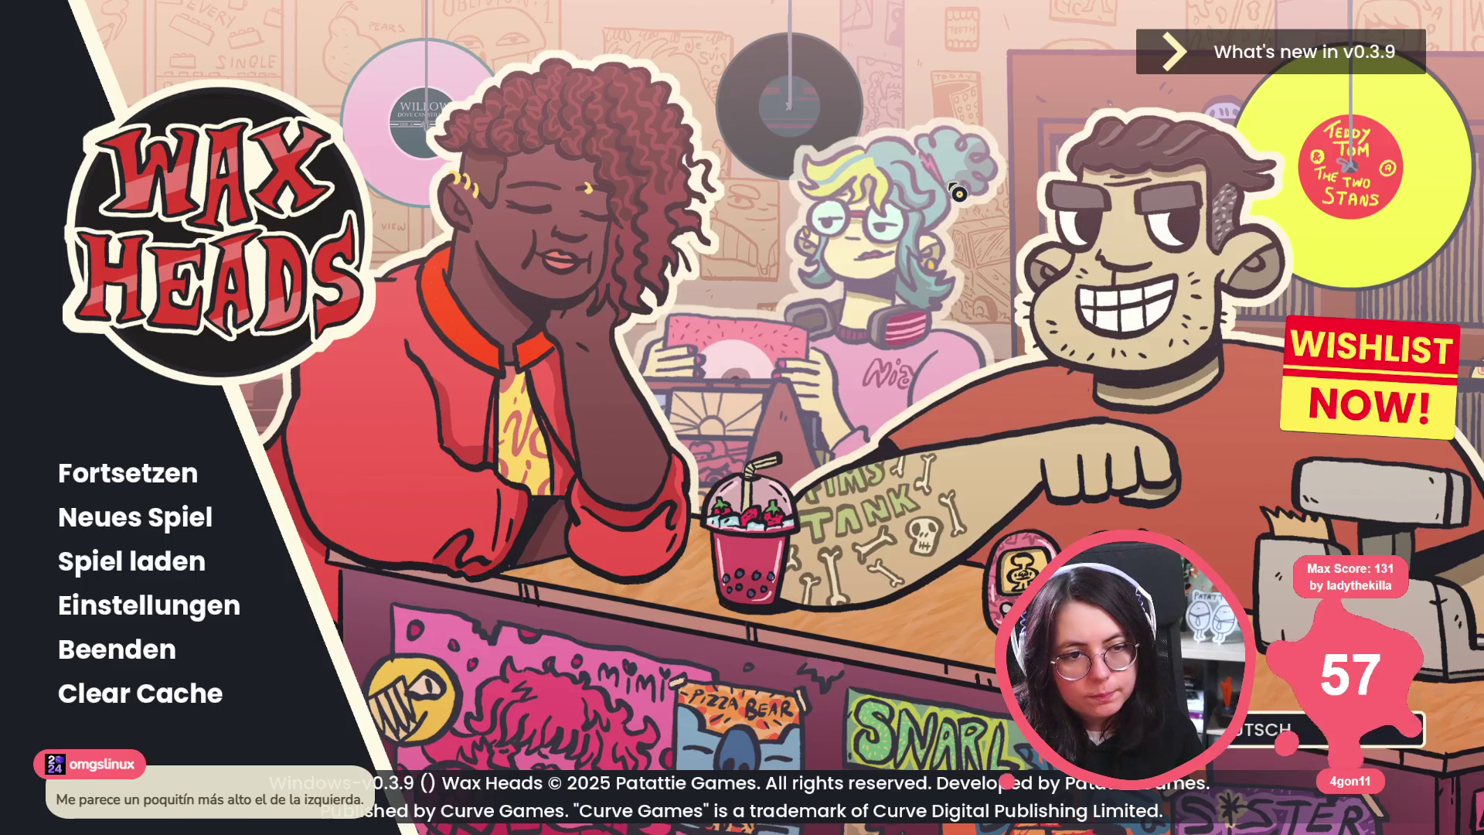
click(138, 527)
click(588, 466)
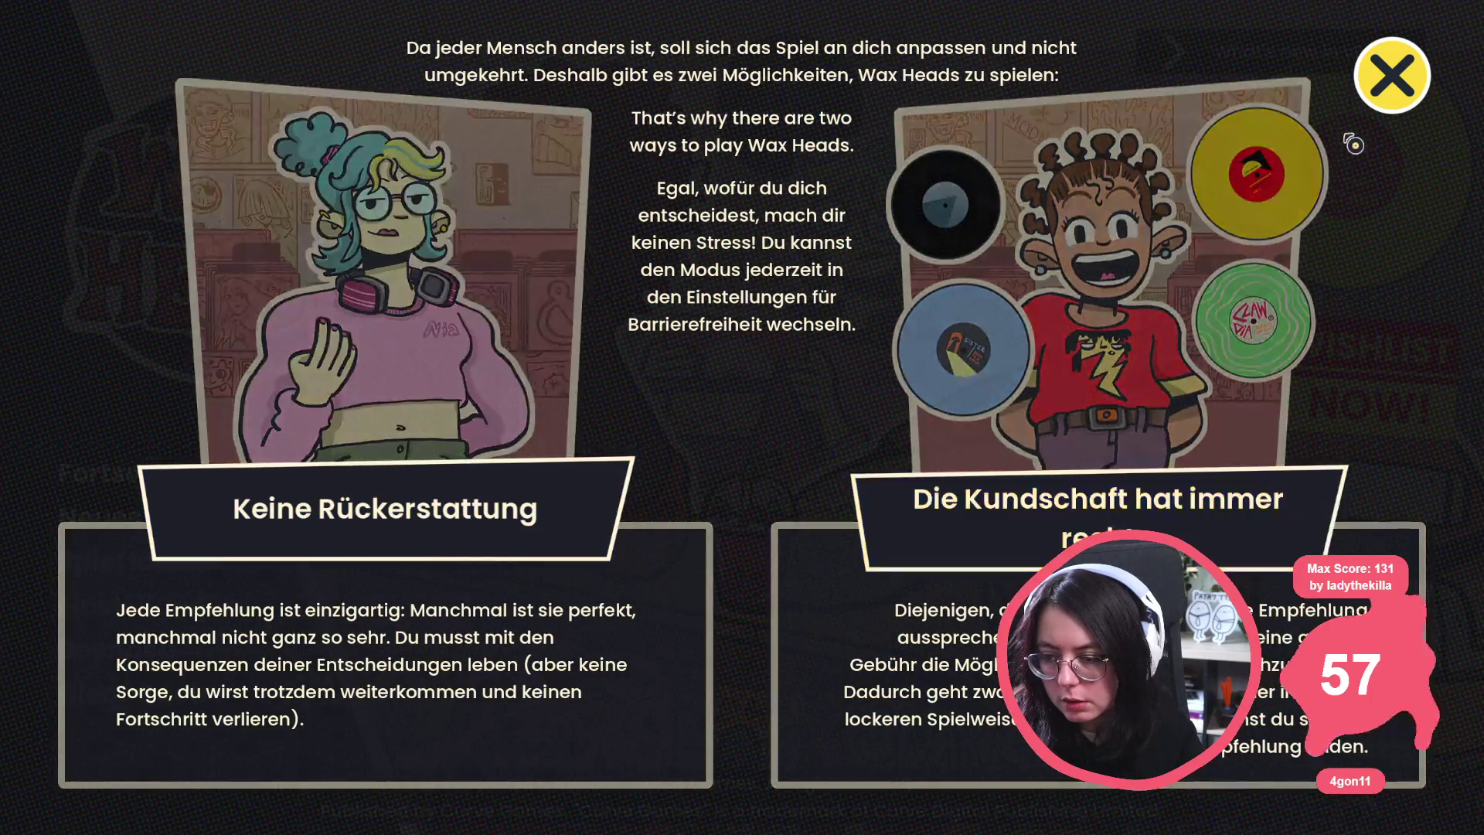
key(Left)
key(Right)
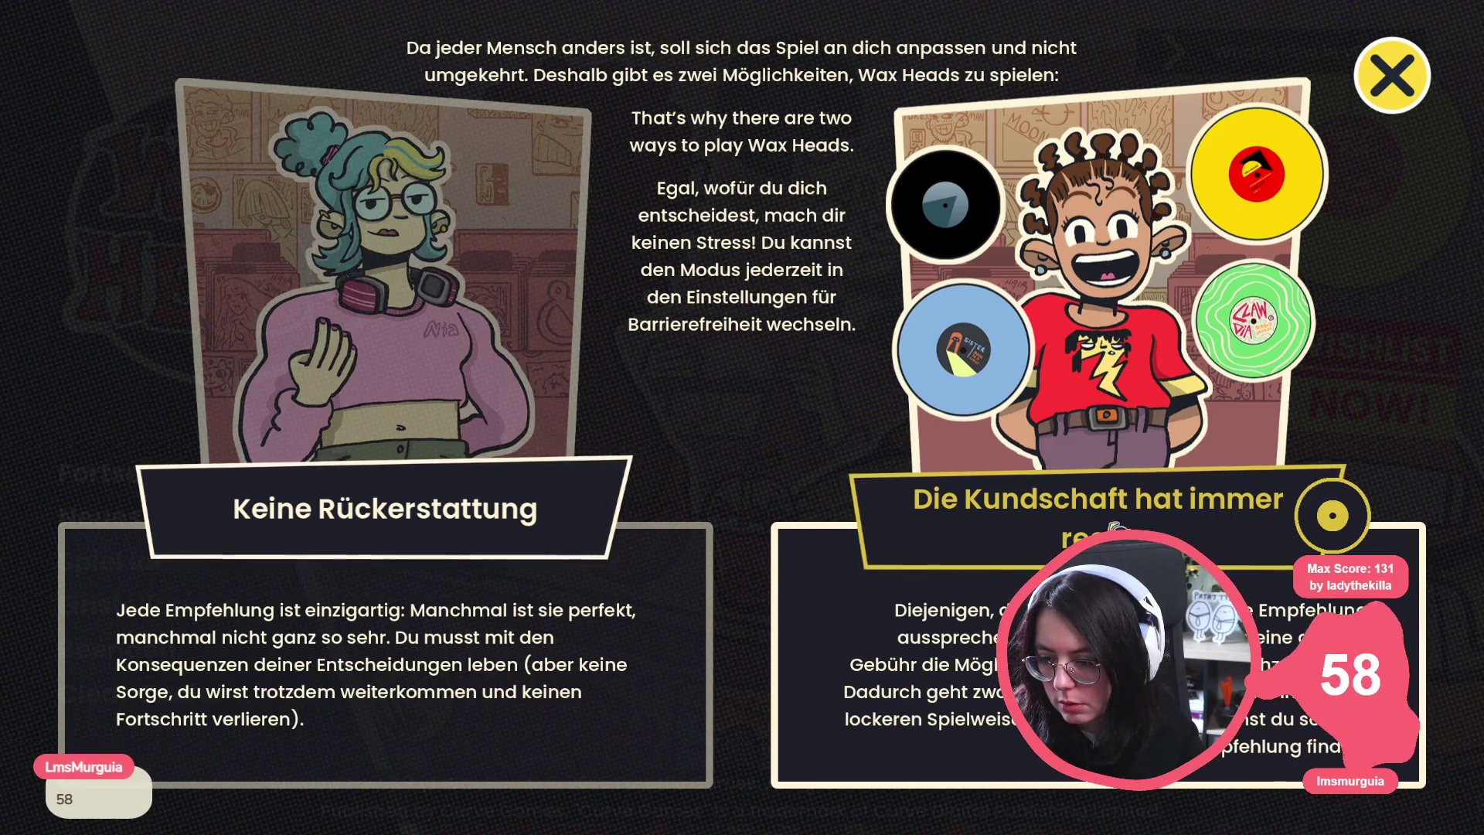
click(1408, 96)
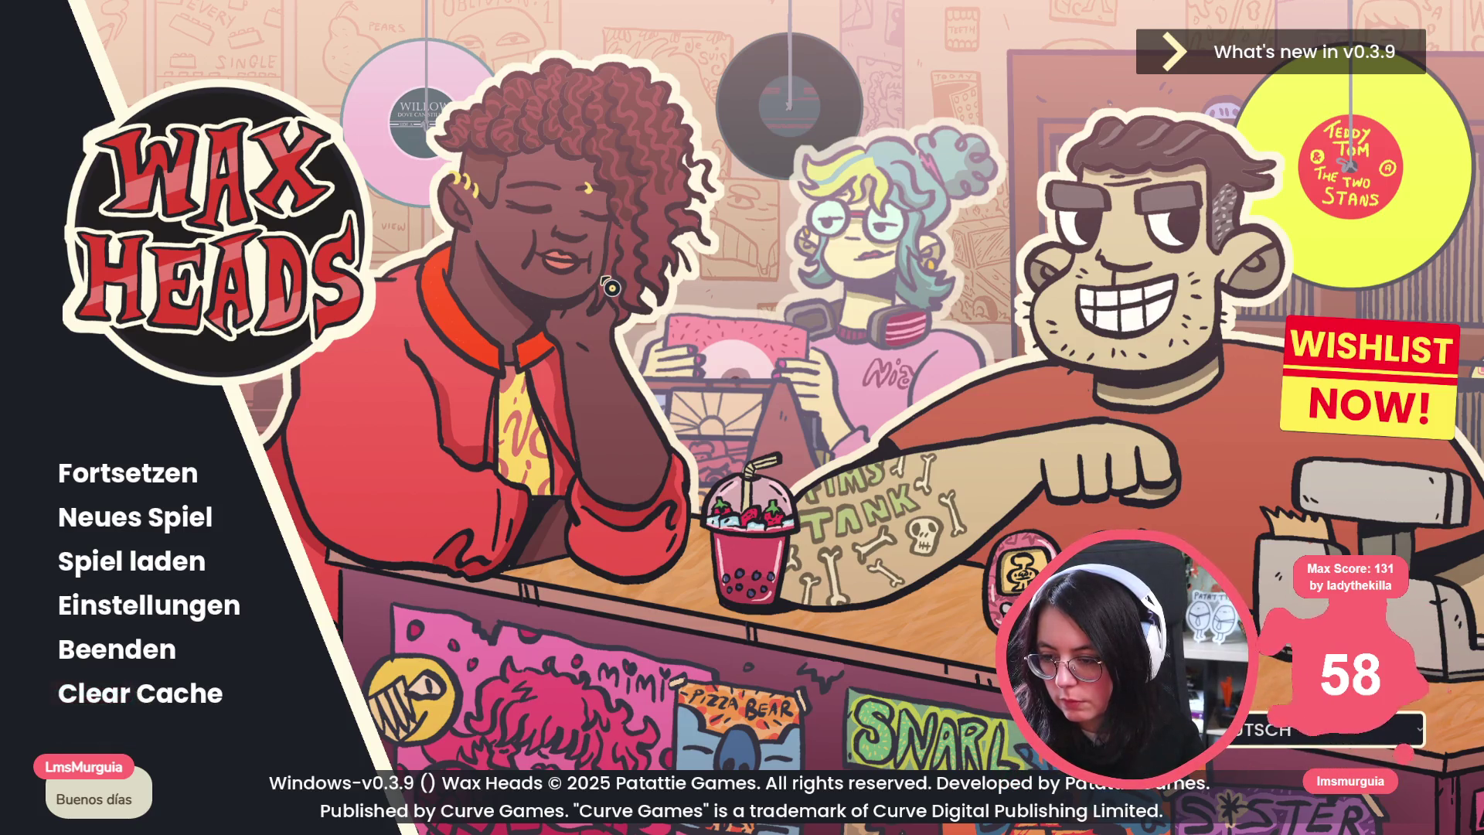
Expand the What's new in v0.3.9 patch notes on the main menu.
click(1281, 66)
click(1280, 66)
click(1280, 65)
drag(1414, 85, 1388, 262)
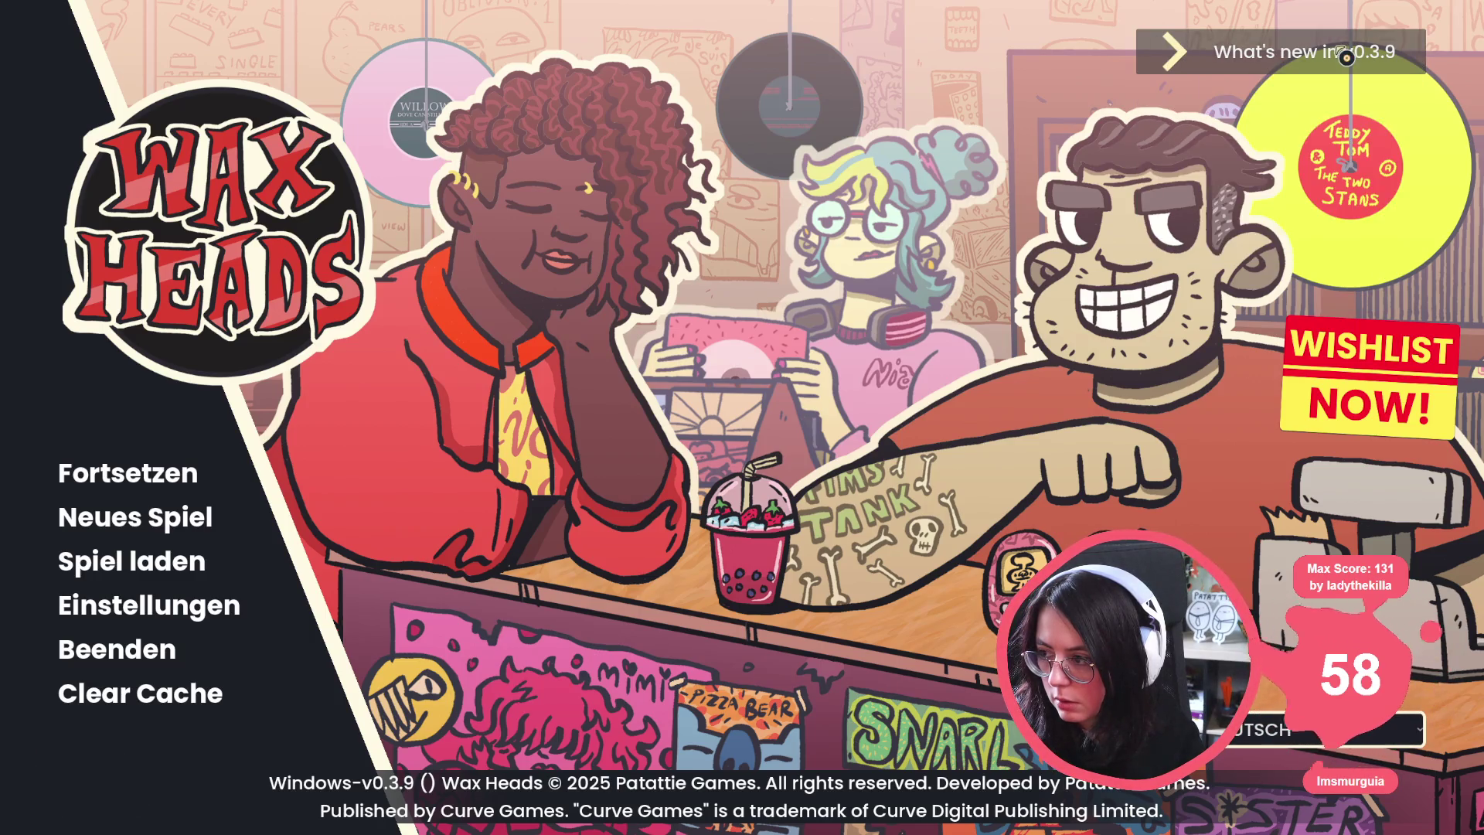
Switch the language through English, Français, Português Brasileiro, English and Español, ending on Français.
click(1314, 729)
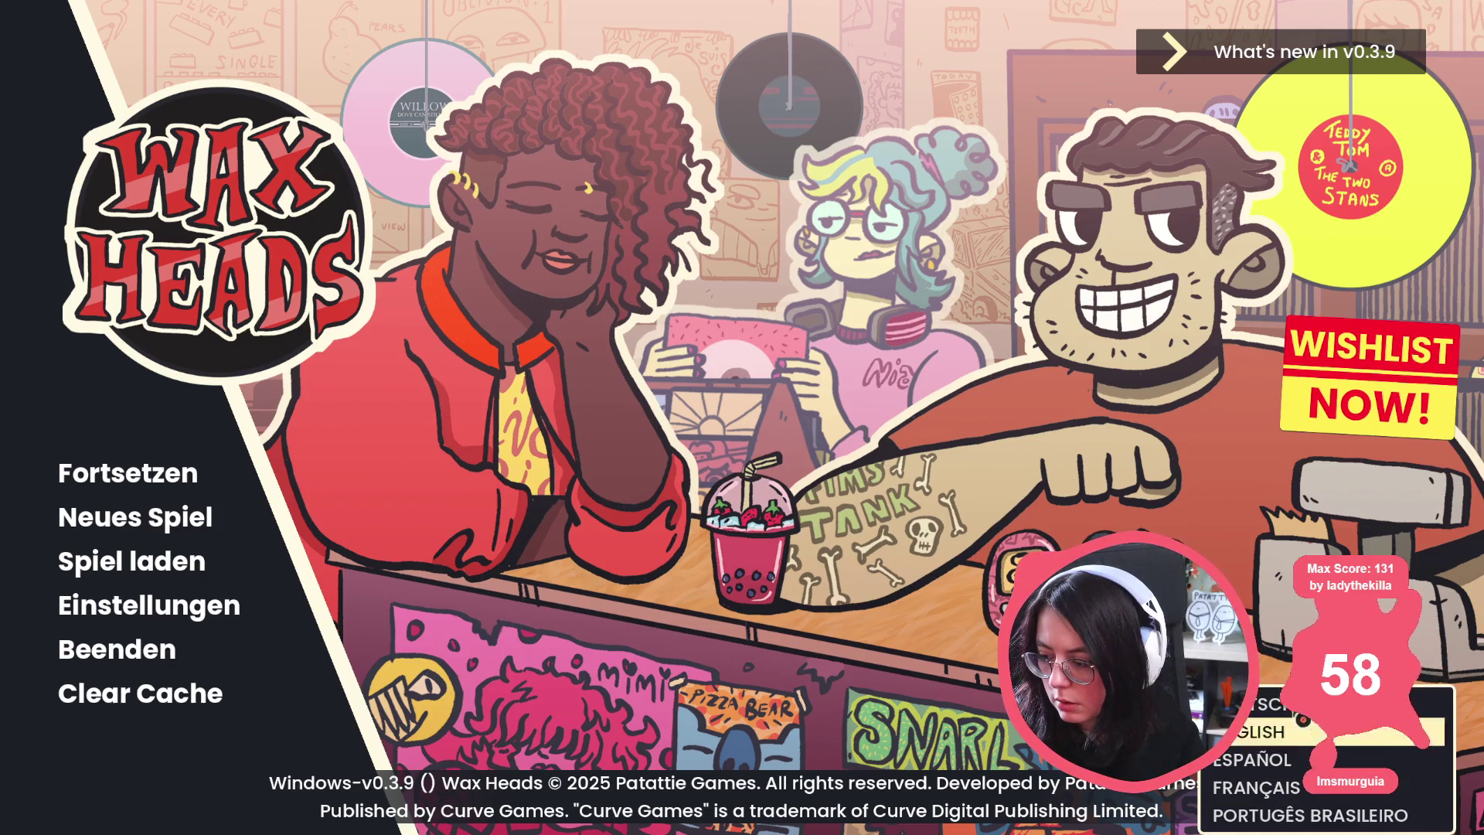
click(1292, 734)
click(1294, 735)
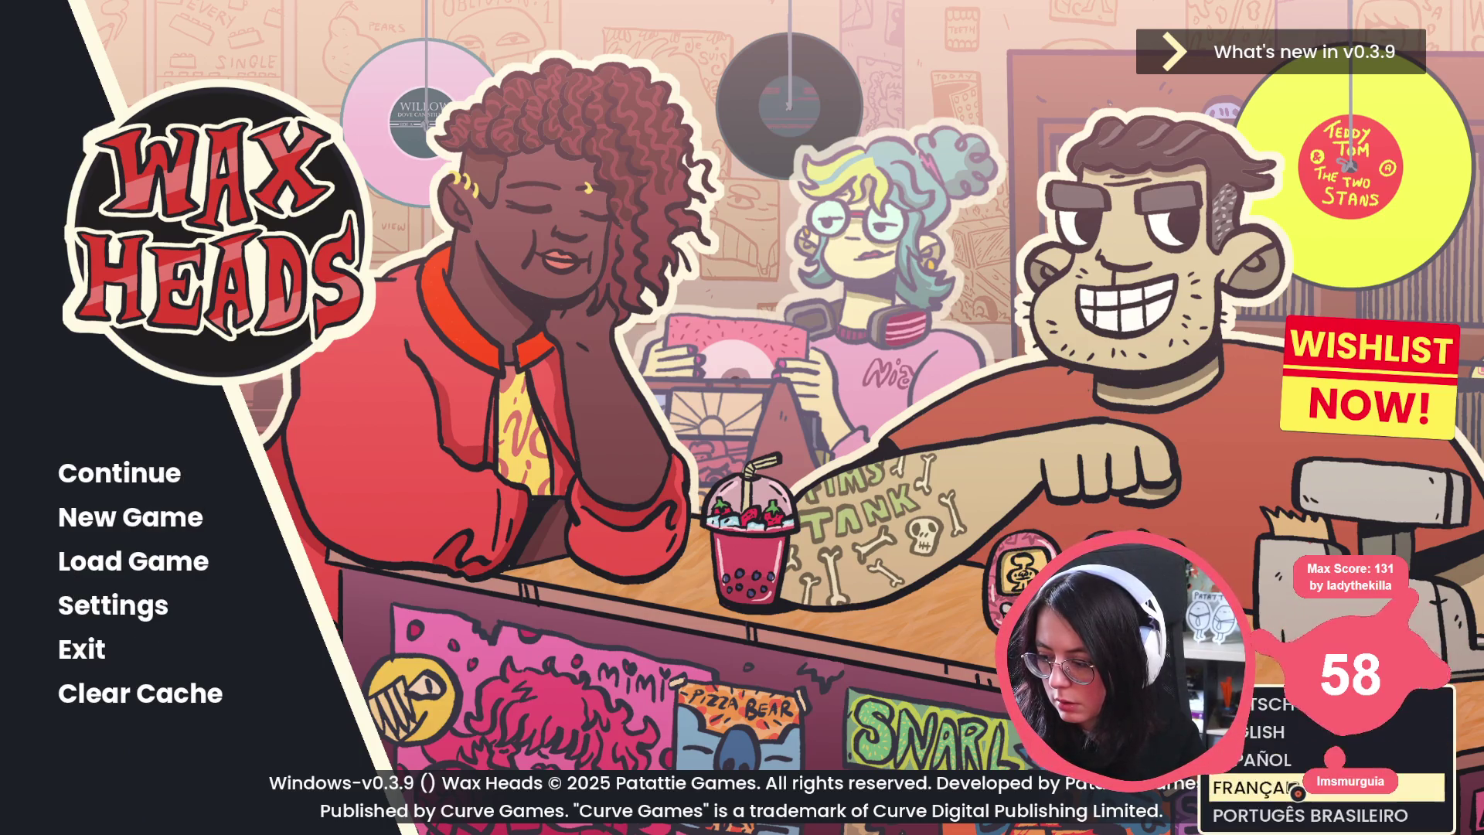
click(1256, 788)
click(1298, 740)
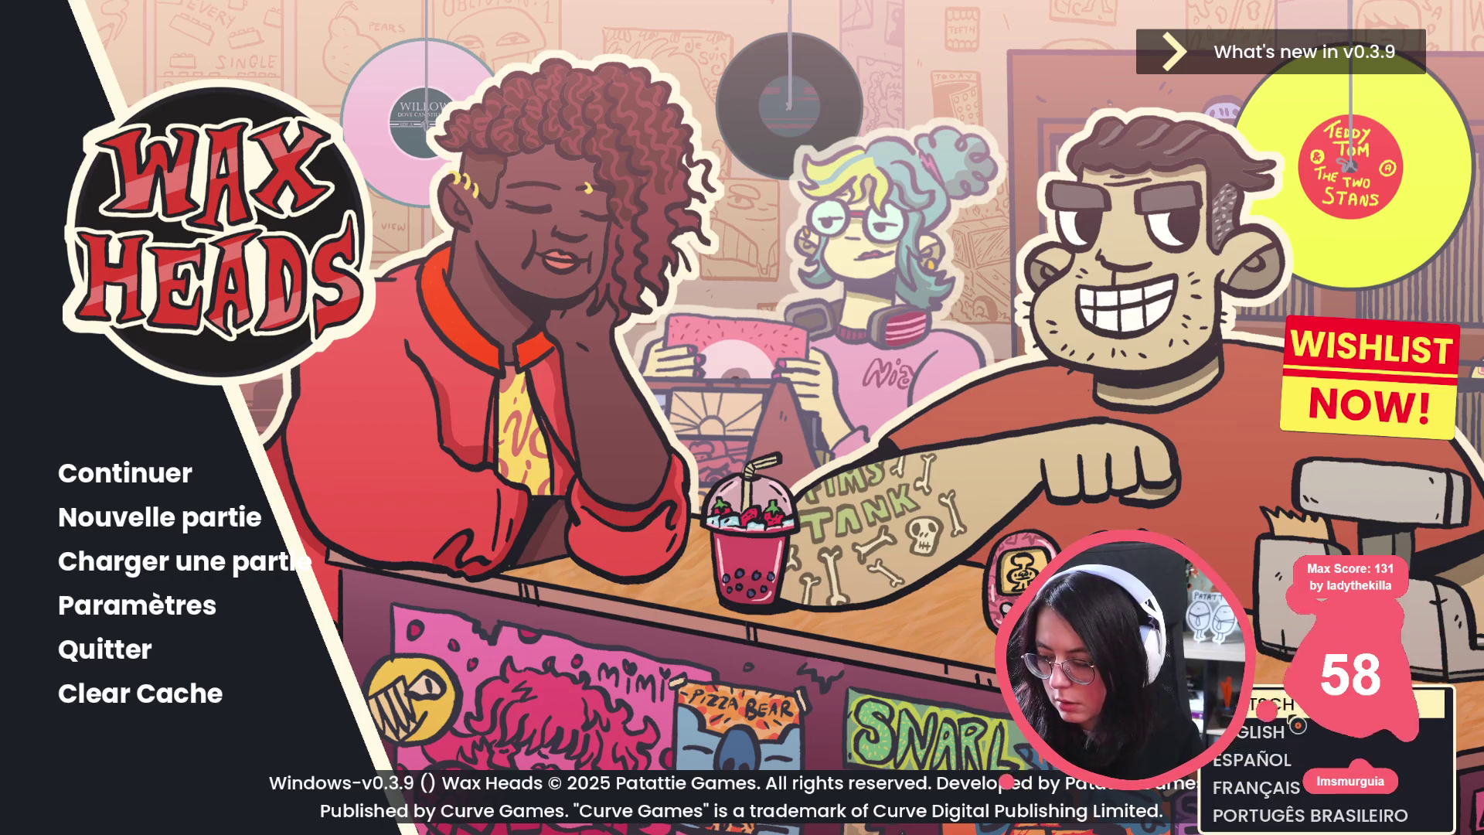
click(1290, 816)
click(1306, 730)
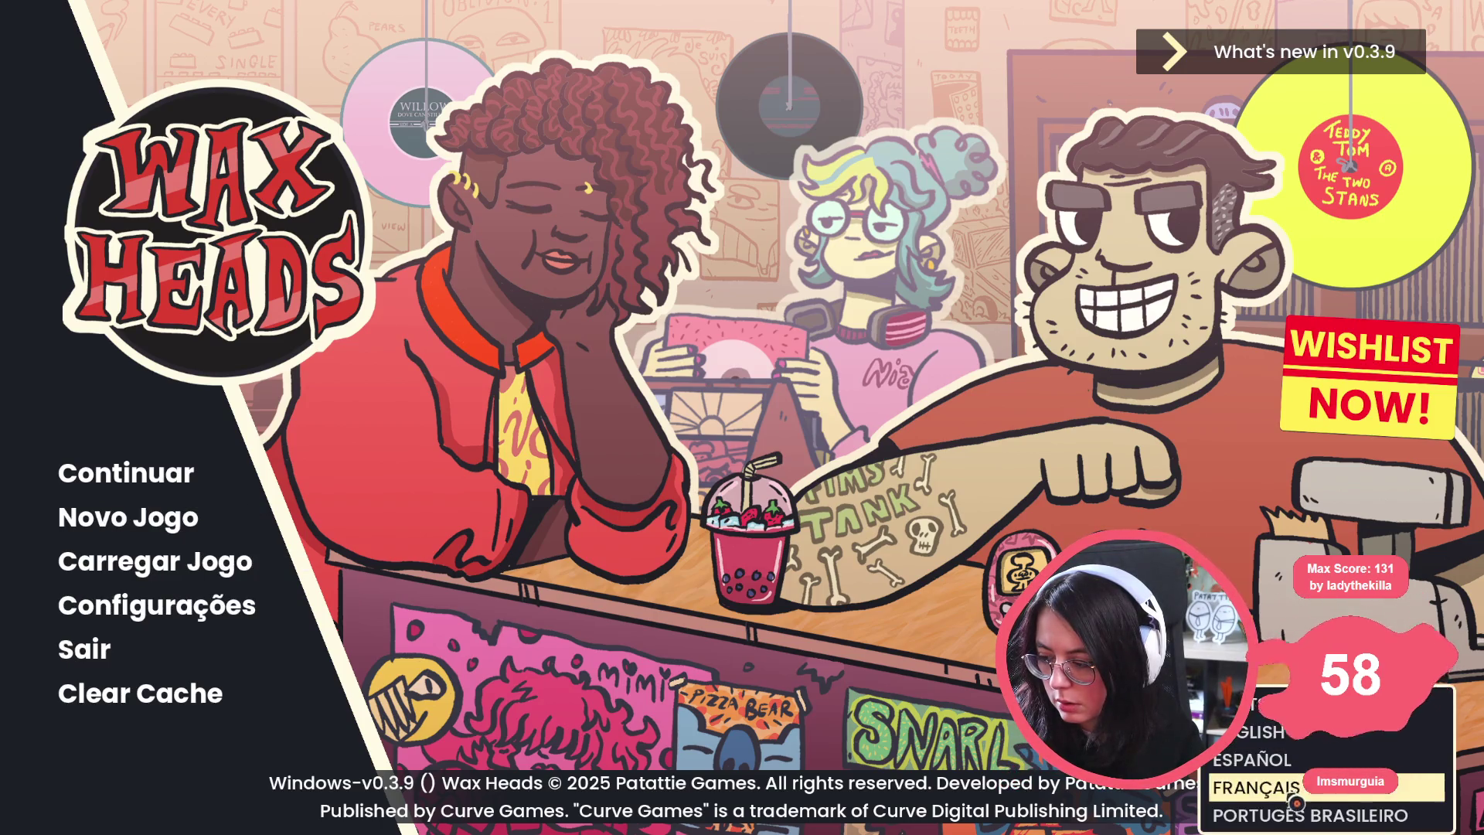
click(1376, 731)
click(1306, 730)
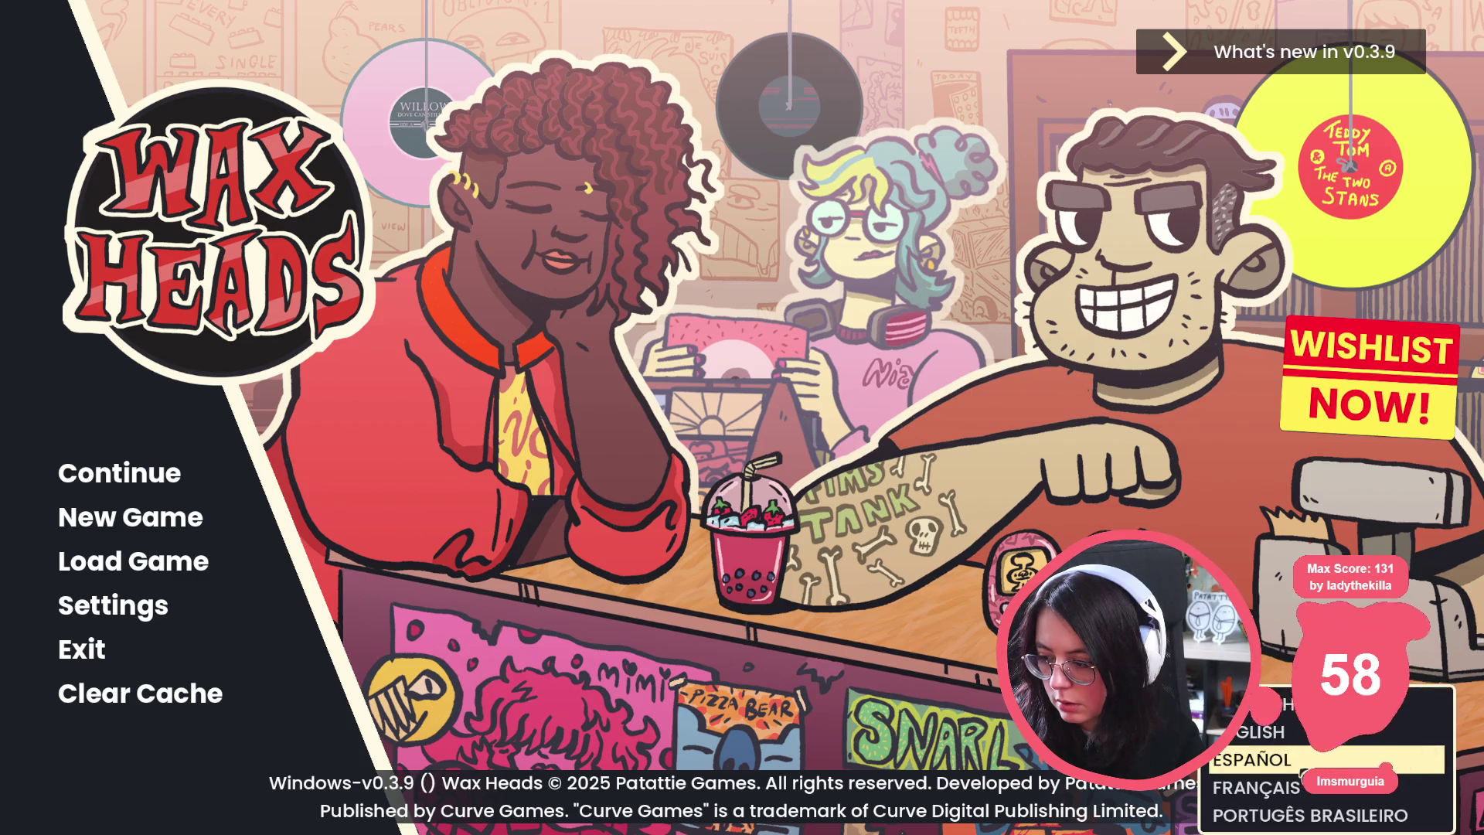
click(1290, 775)
click(1311, 729)
click(1313, 782)
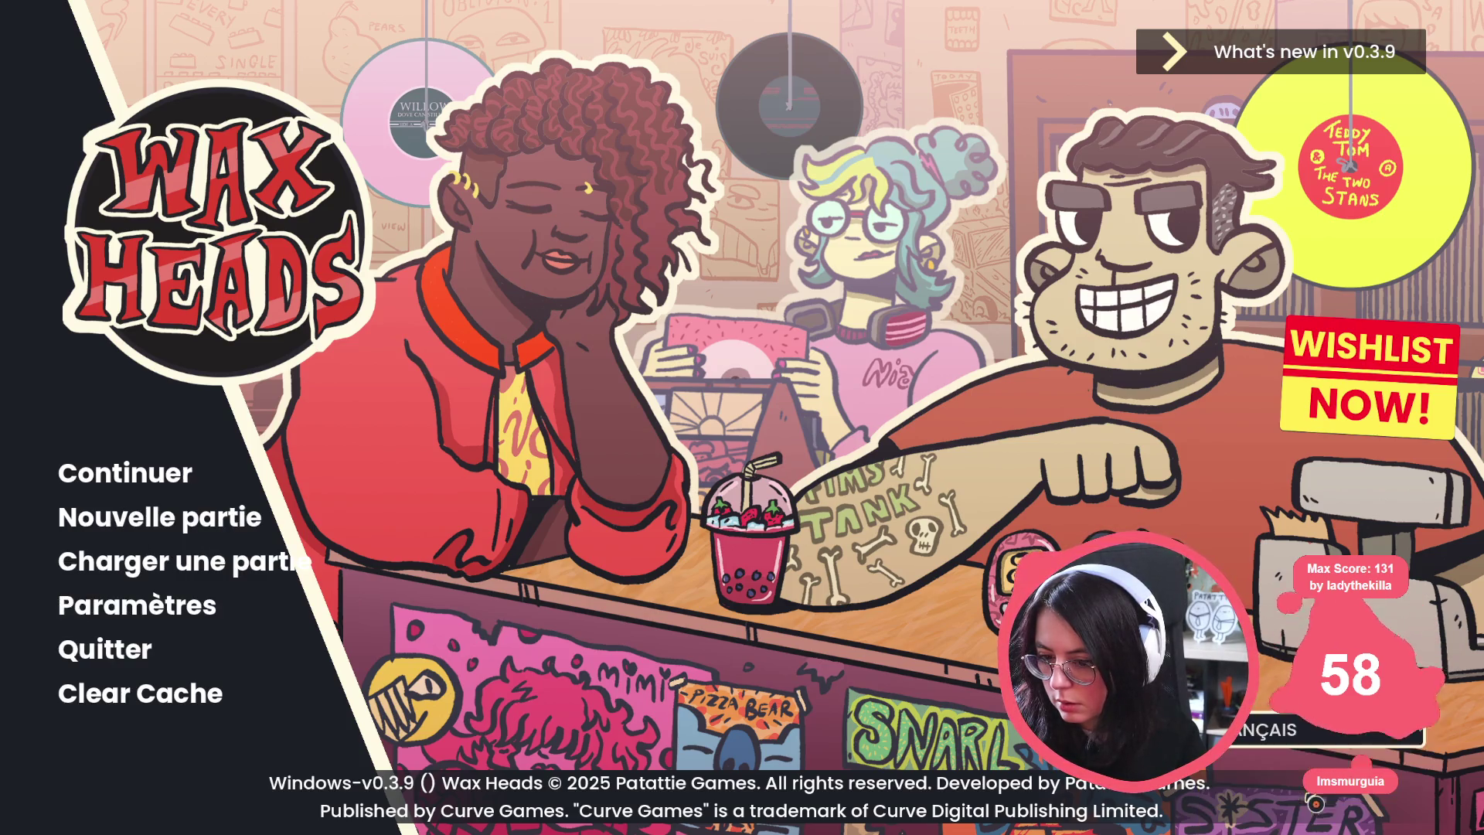